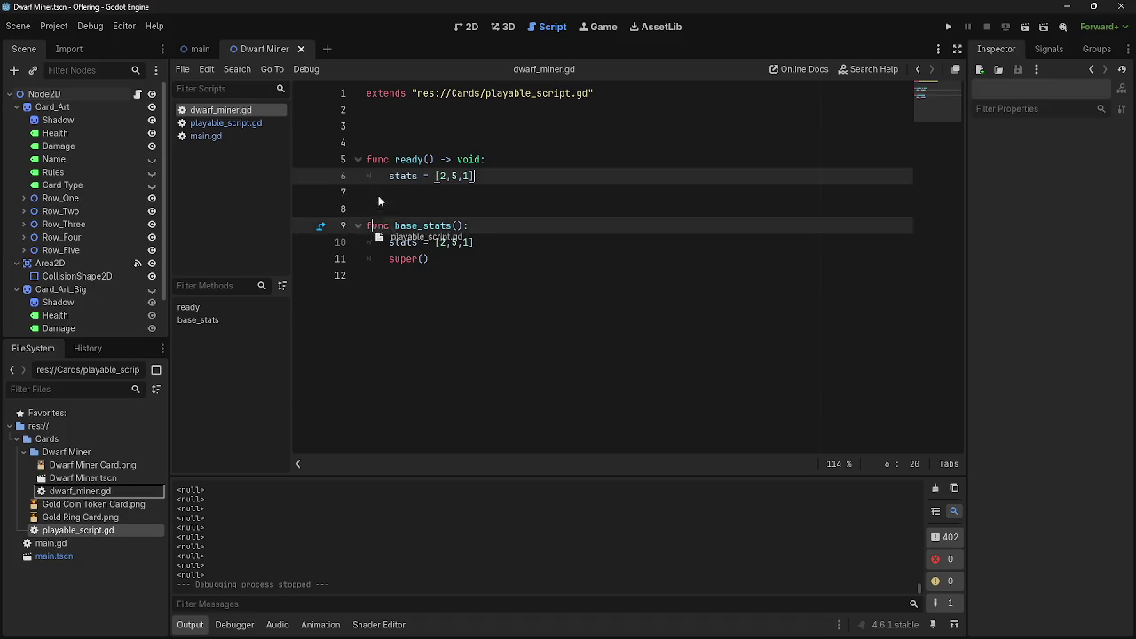
# - Try accessing stats through the script path on line 6, run, and jump to the resulting error
pyautogui.write('.')
pyautogui.press('End')
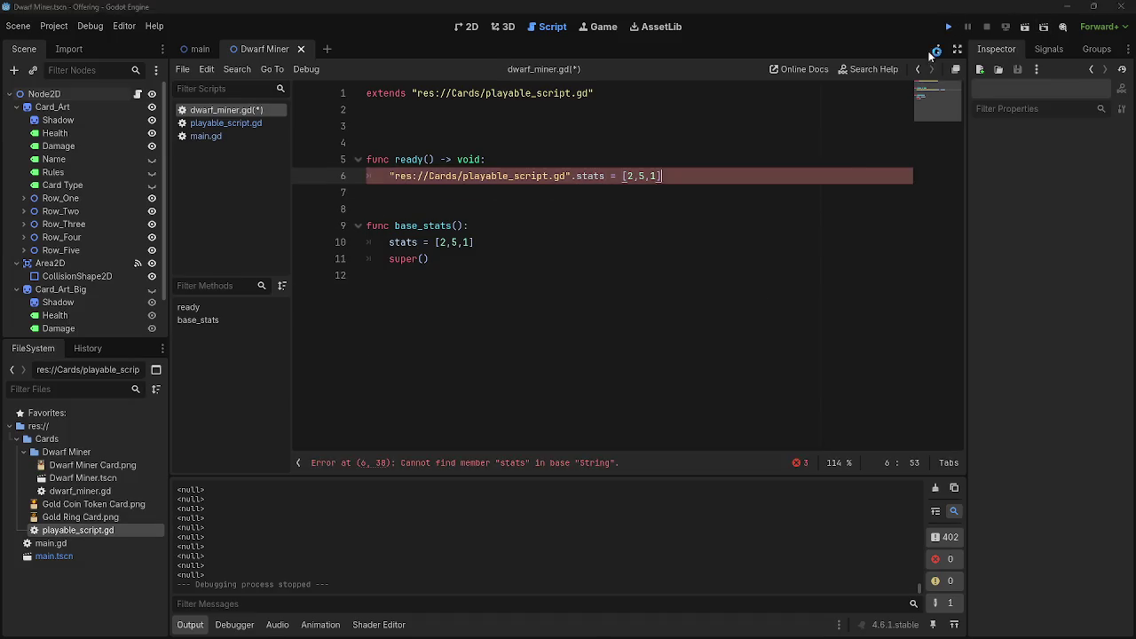
pyautogui.click(947, 27)
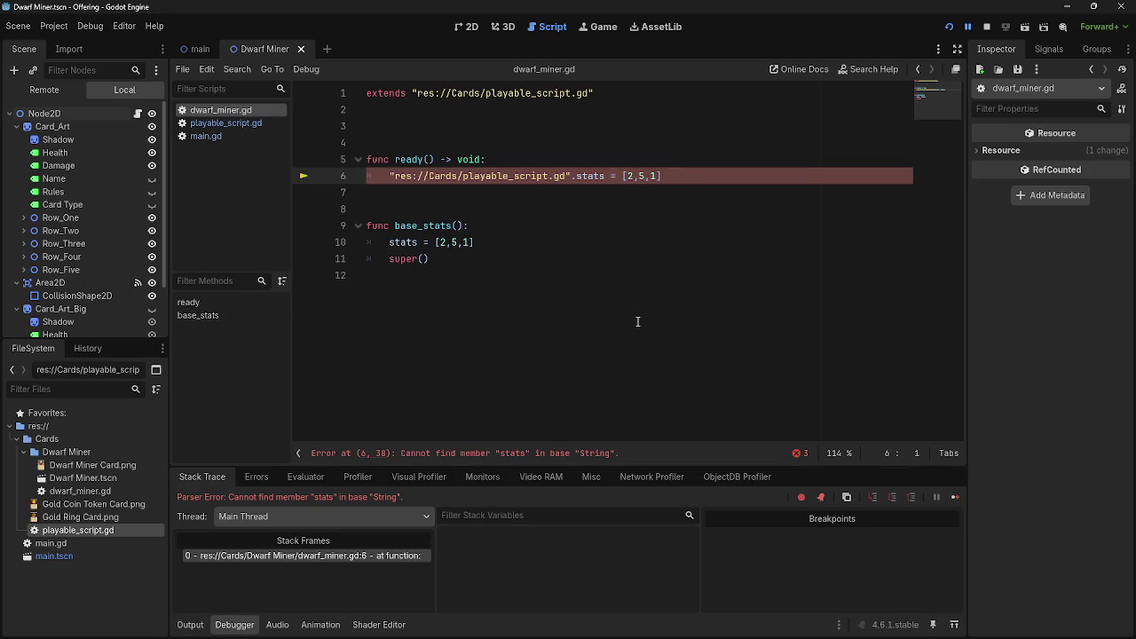
pyautogui.click(559, 456)
# - Delete the quoted script path prefix before stats on line 6 of dwarf_miner.gd
pyautogui.moveTo(571, 175); pyautogui.dragTo(384, 178)
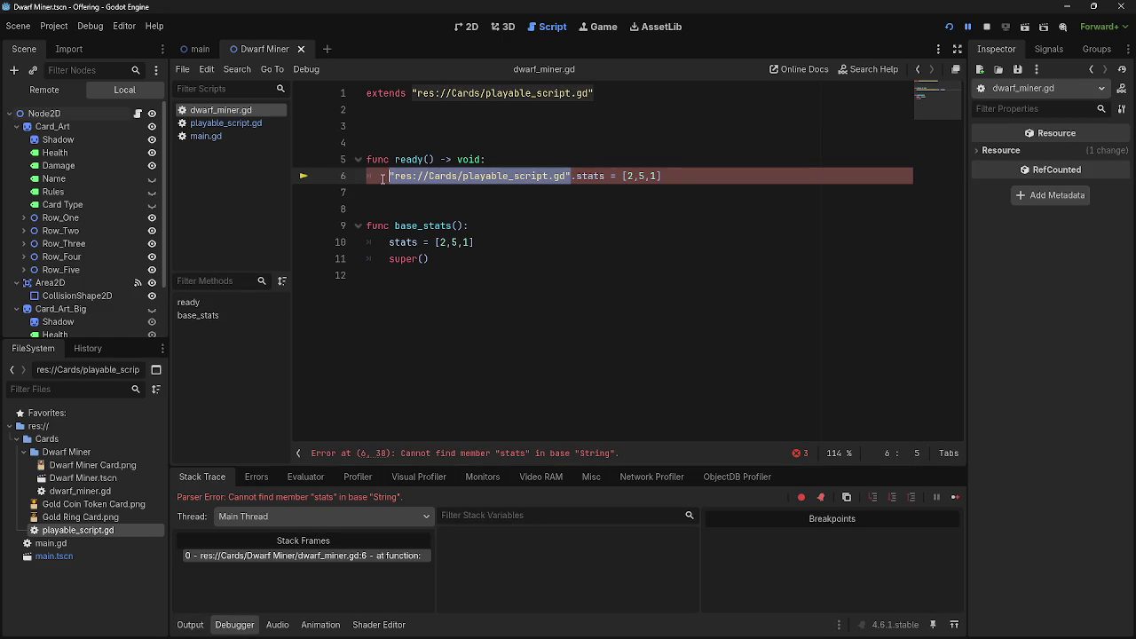
pyautogui.moveTo(221, 123)
pyautogui.mouseDown()
pyautogui.moveTo(462, 145)
pyautogui.moveTo(483, 202)
pyautogui.mouseUp()
pyautogui.click(232, 109)
pyautogui.hotkey('shift', 'Right')
pyautogui.press('BackSpace')
pyautogui.click(545, 178)
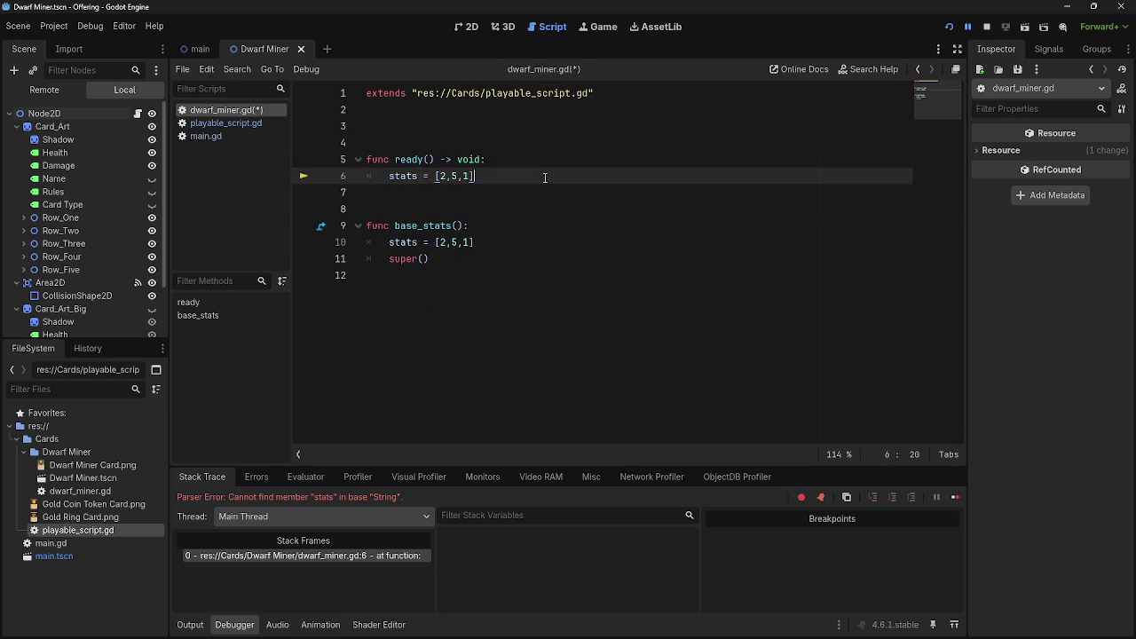
# - Insert the root node reference so line 6 reads $".".stats = [2,5,1], then relaunch
pyautogui.moveTo(104, 112); pyautogui.dragTo(391, 177)
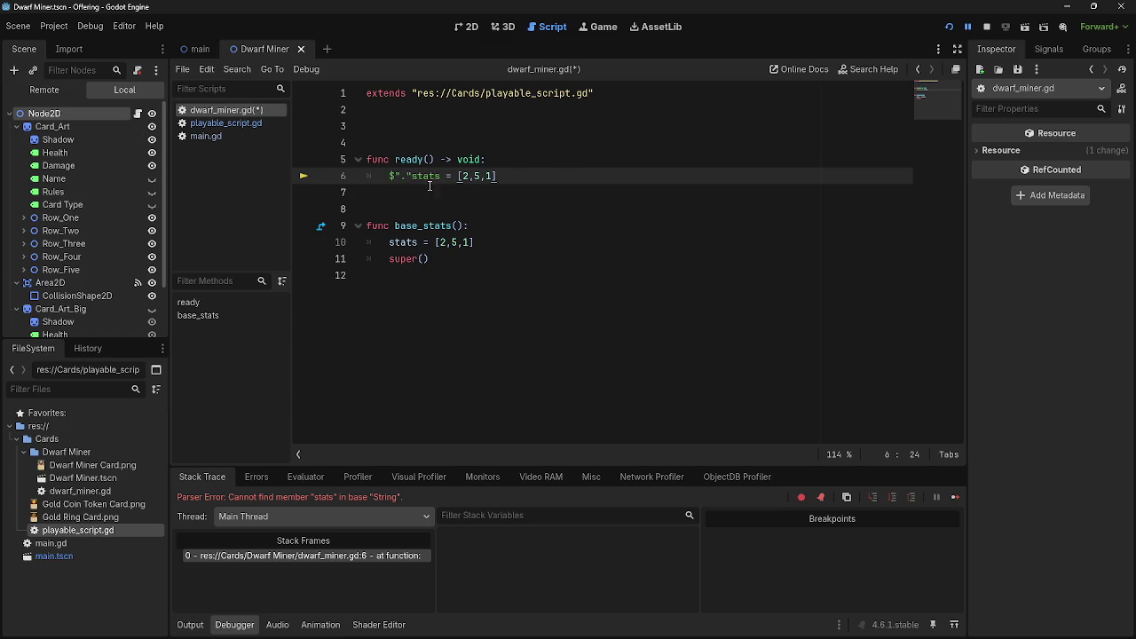
pyautogui.write('.')
pyautogui.click(623, 176)
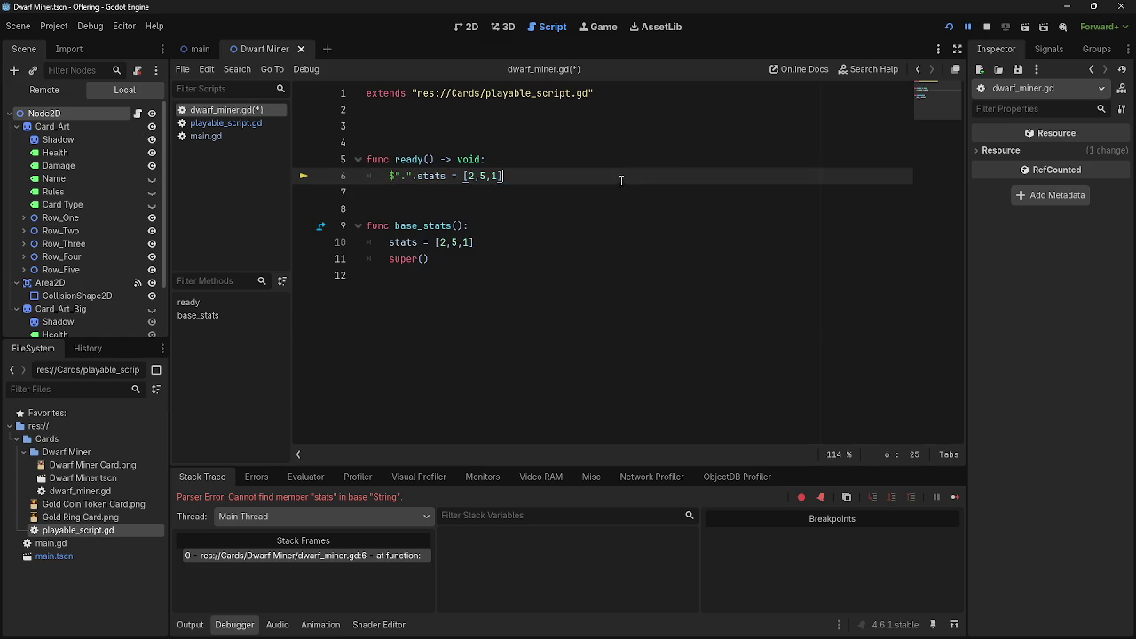
pyautogui.click(949, 27)
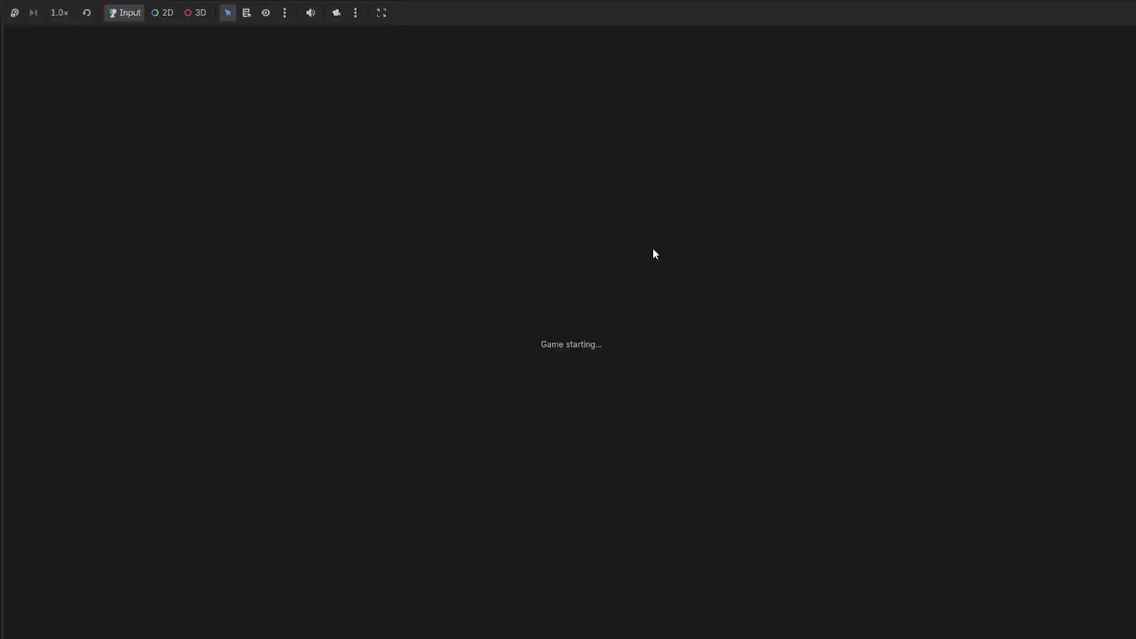
# - Stop the game and set line 9 of playable_script.gd to var stats = [1,1,1]
pyautogui.press('F8')
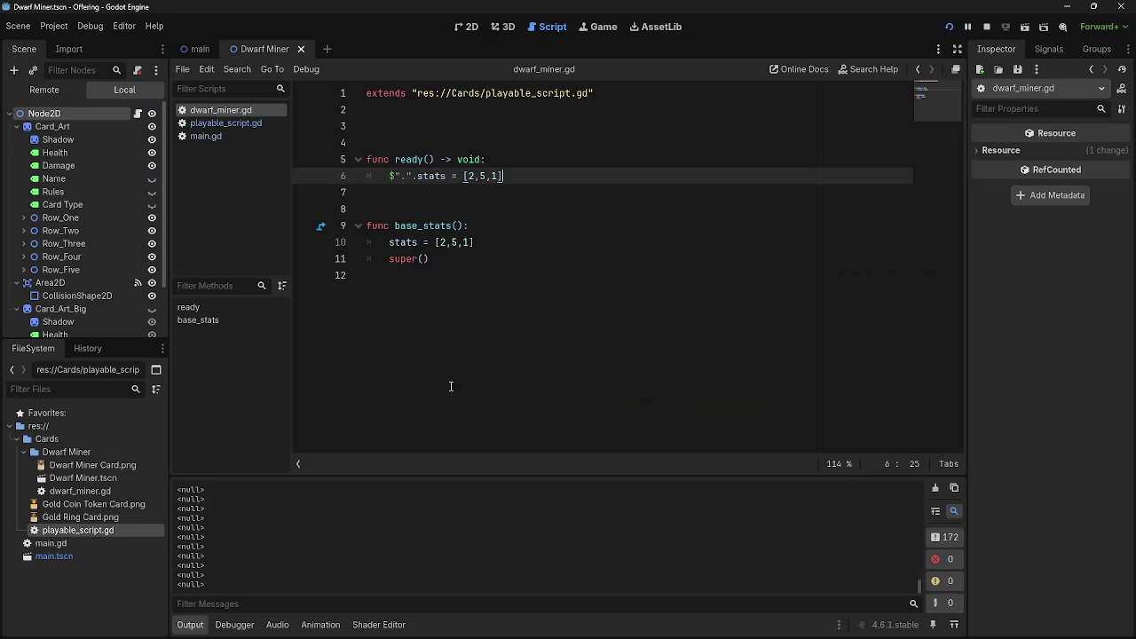
pyautogui.click(226, 123)
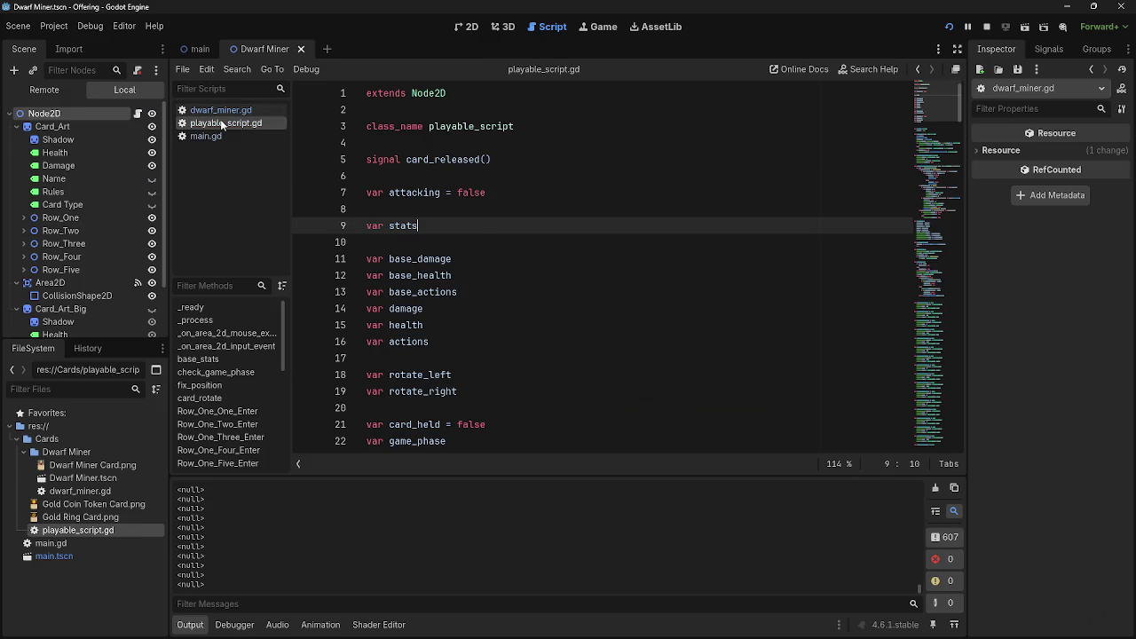
pyautogui.keyDown('shift'); pyautogui.click(488, 229); pyautogui.keyUp('shift')
pyautogui.write('= [1,1,1]')
pyautogui.click(488, 229)
# - Run the game and check the dealt hand of five Dwarf Miner cards
pyautogui.click(949, 27)
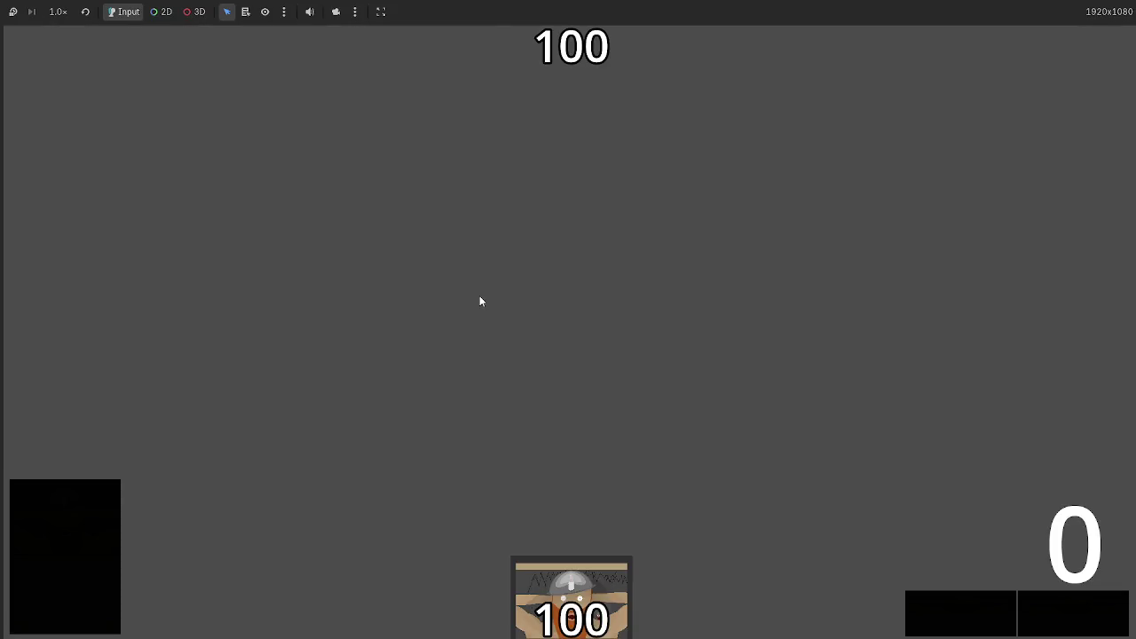
pyautogui.hotkey('alt', 'Tab')
pyautogui.hotkey('alt', 'Tab')
pyautogui.press('Escape')
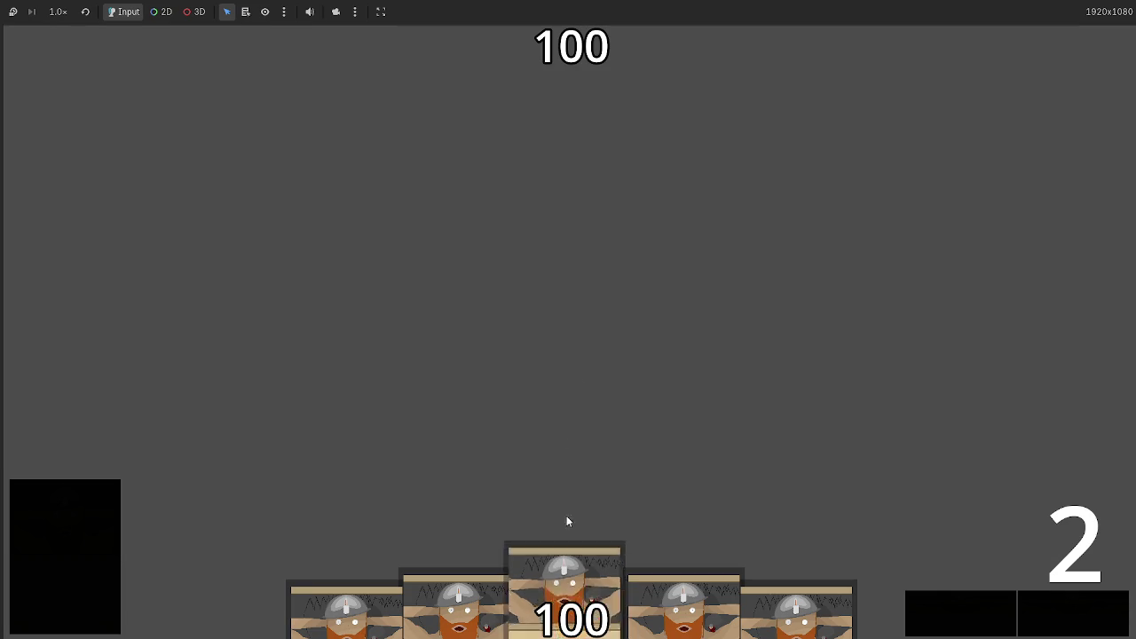
pyautogui.hotkey('alt', 'Tab')
pyautogui.hotkey('alt', 'Tab')
pyautogui.hotkey('alt', 'Tab')
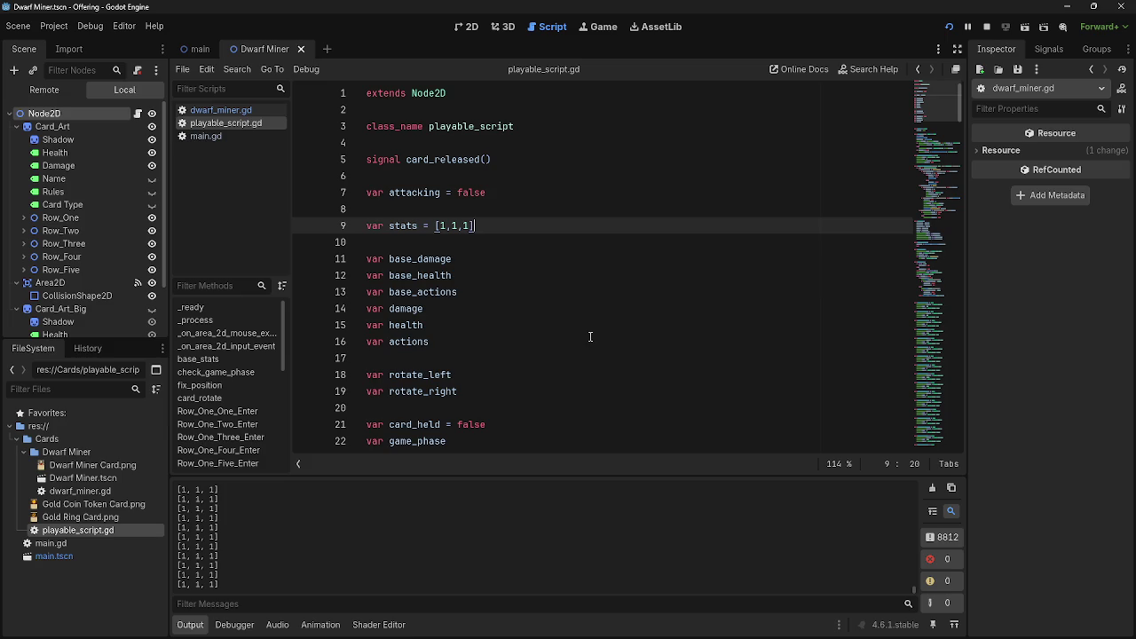
# - Add a blank line inside ready() in dwarf_miner.gd
pyautogui.click(220, 110)
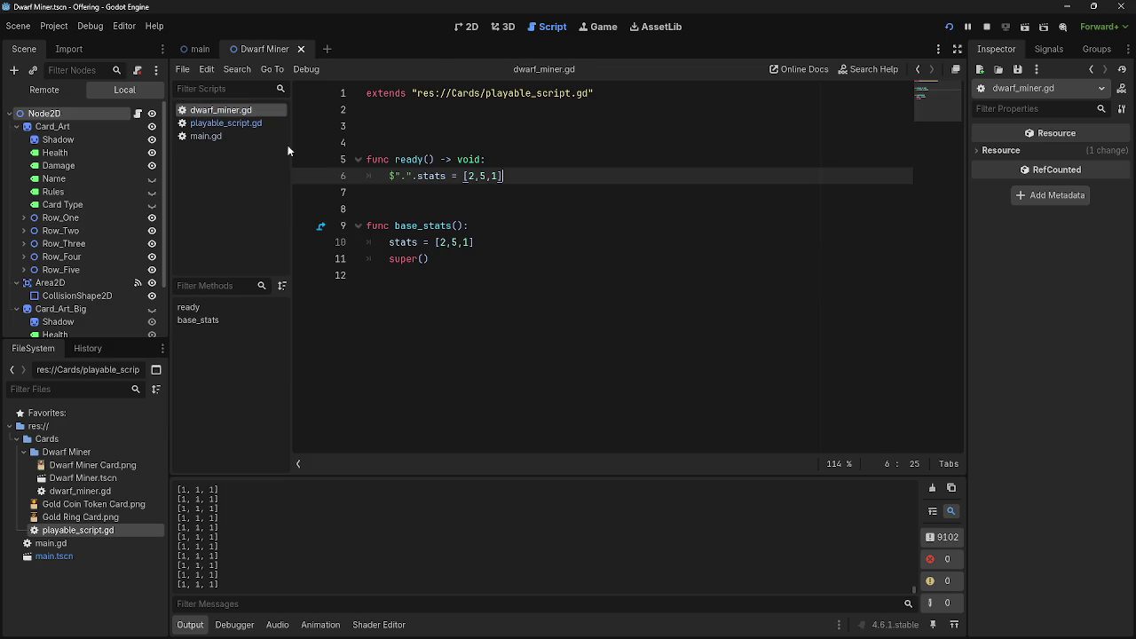
pyautogui.click(530, 161)
pyautogui.press('Return')
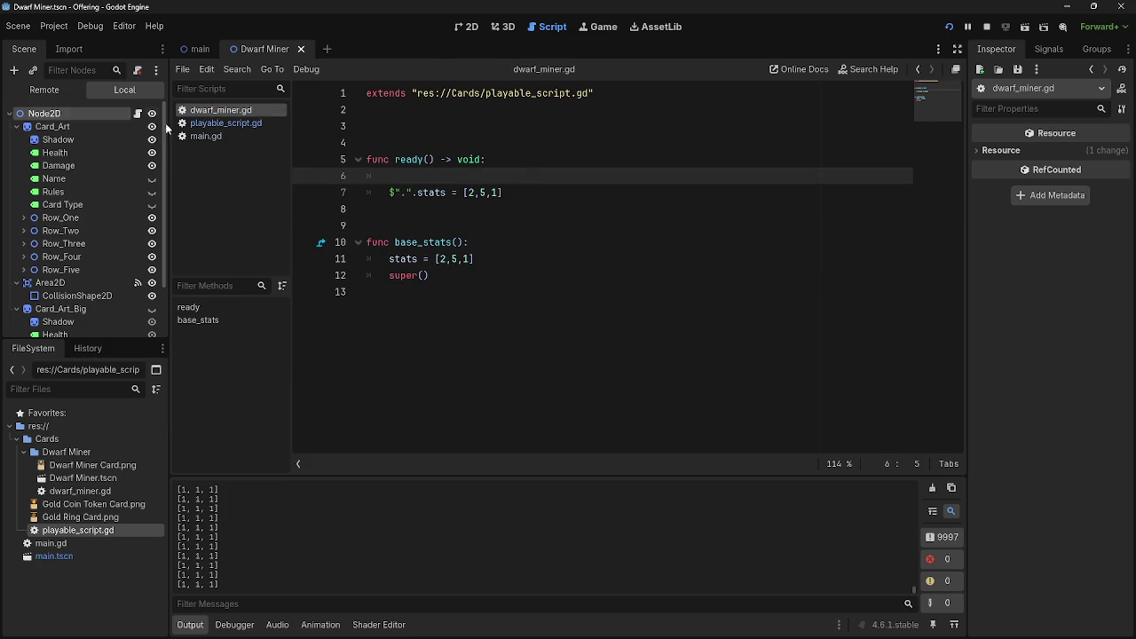
# - Comment out the print(stats) line in playable_script.gd with #
pyautogui.click(224, 123)
pyautogui.click(218, 138)
pyautogui.click(224, 122)
pyautogui.scroll(-7, 515, 260)
pyautogui.tripleClick(515, 260)
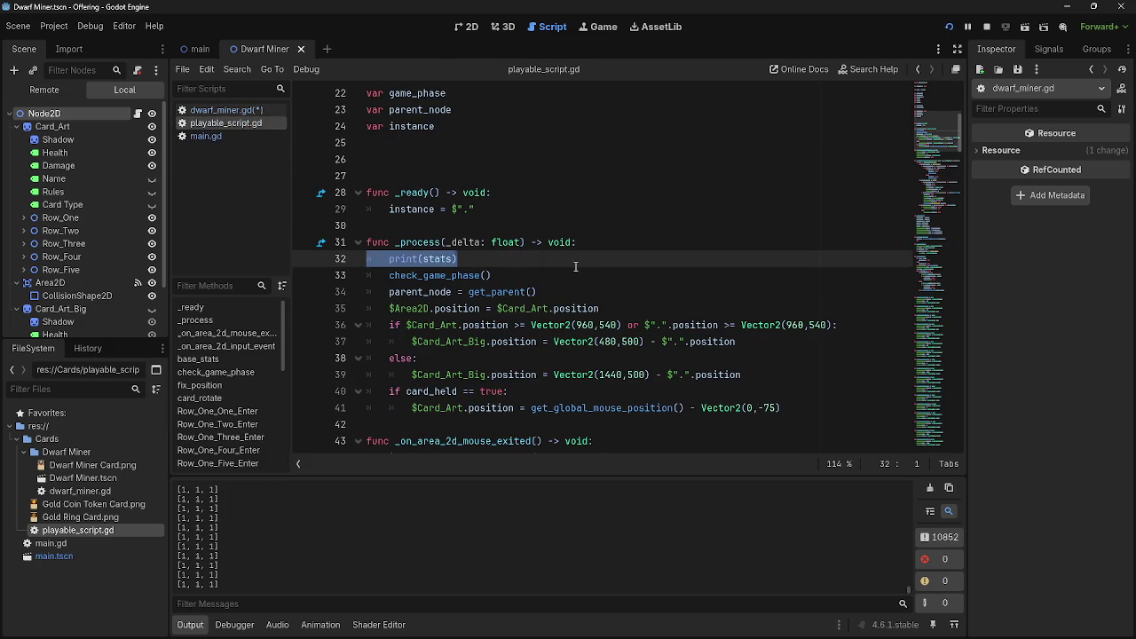
pyautogui.press('BackSpace')
pyautogui.press('BackSpace')
pyautogui.hotkey('ctrl', 'z')
pyautogui.click(377, 251)
pyautogui.write('@')
pyautogui.press('Escape')
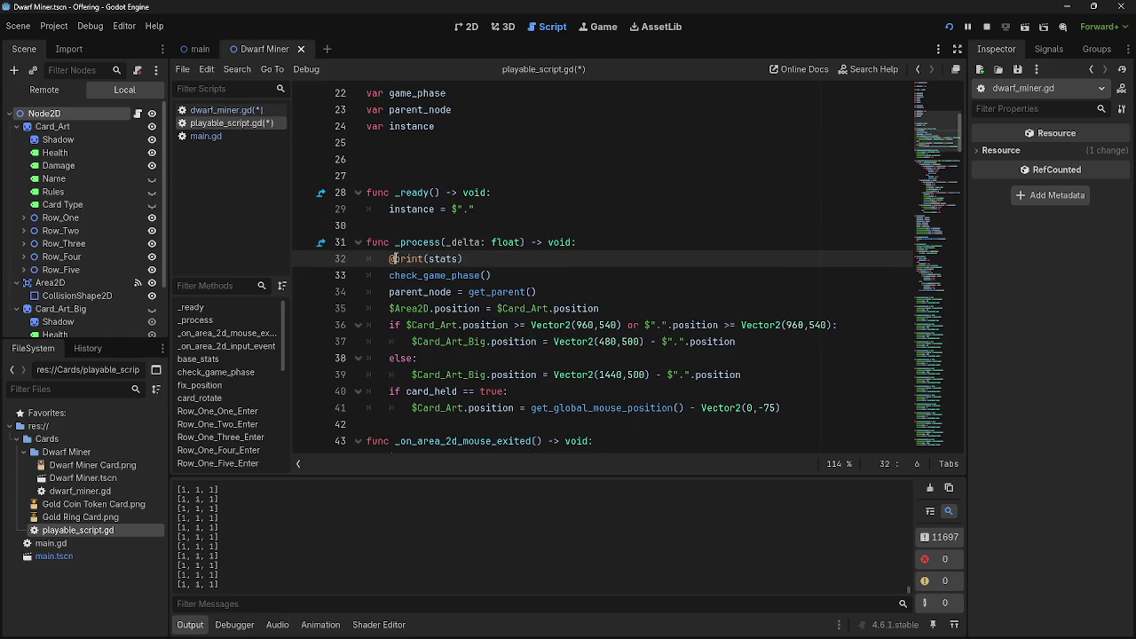
pyautogui.press('BackSpace')
pyautogui.write('#')
# - Add print("egg") as line 6 of dwarf_miner.gd and run the game
pyautogui.click(226, 109)
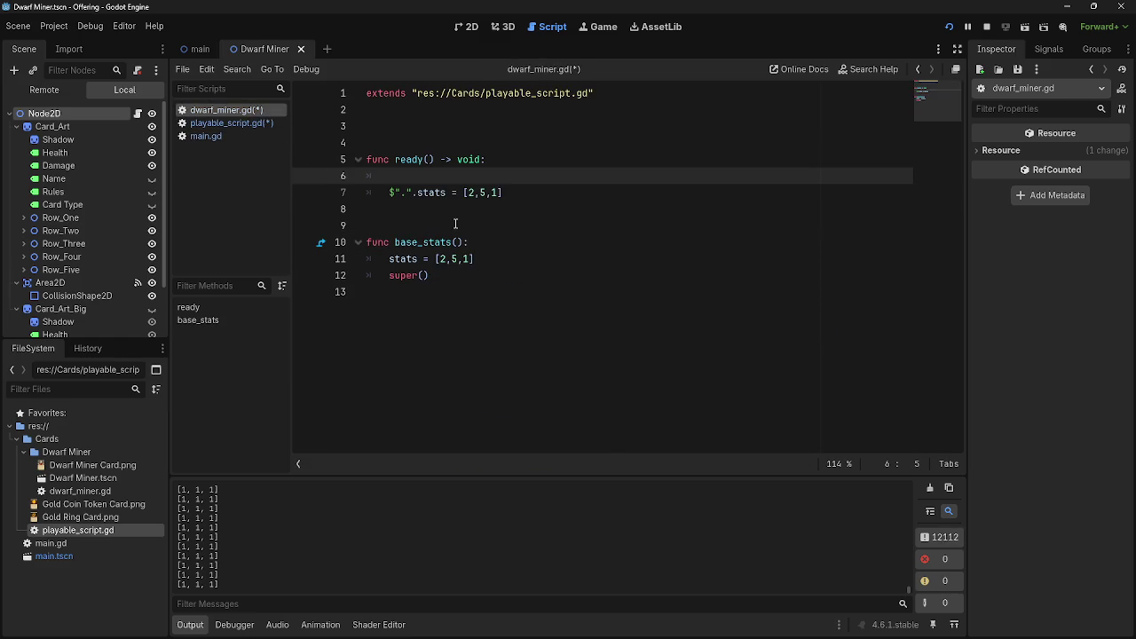
pyautogui.write('print*')
pyautogui.press('BackSpace')
pyautogui.write('(')
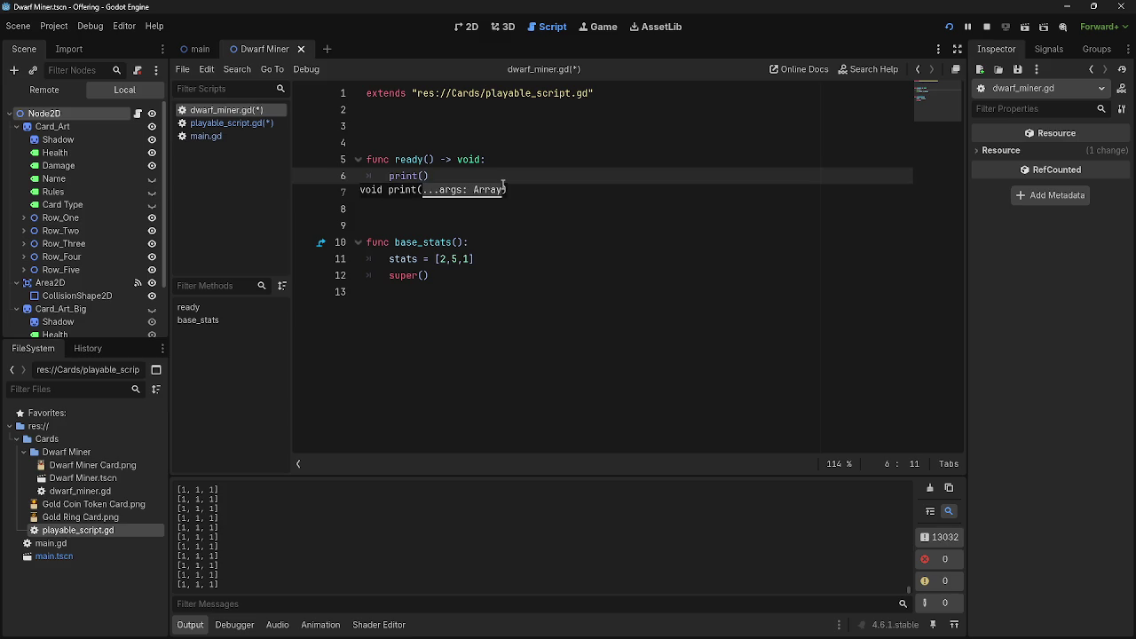
pyautogui.write('"egg')
pyautogui.click(949, 27)
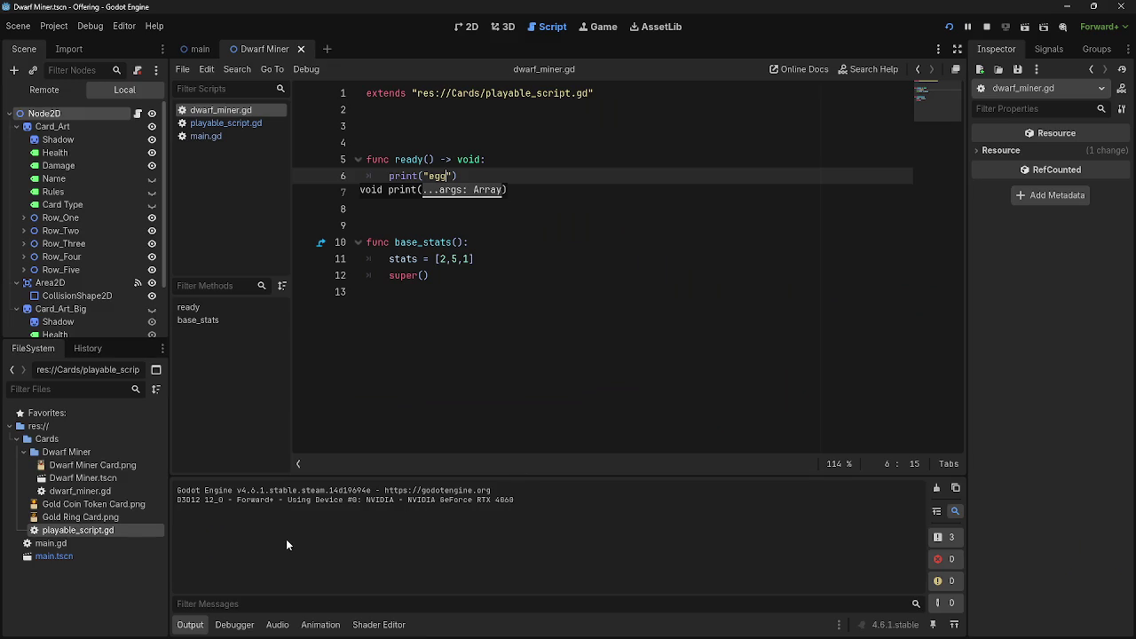
# - Remove the ' -> void' return type from ready() on line 5 and rerun the game
pyautogui.moveTo(458, 176); pyautogui.dragTo(366, 176)
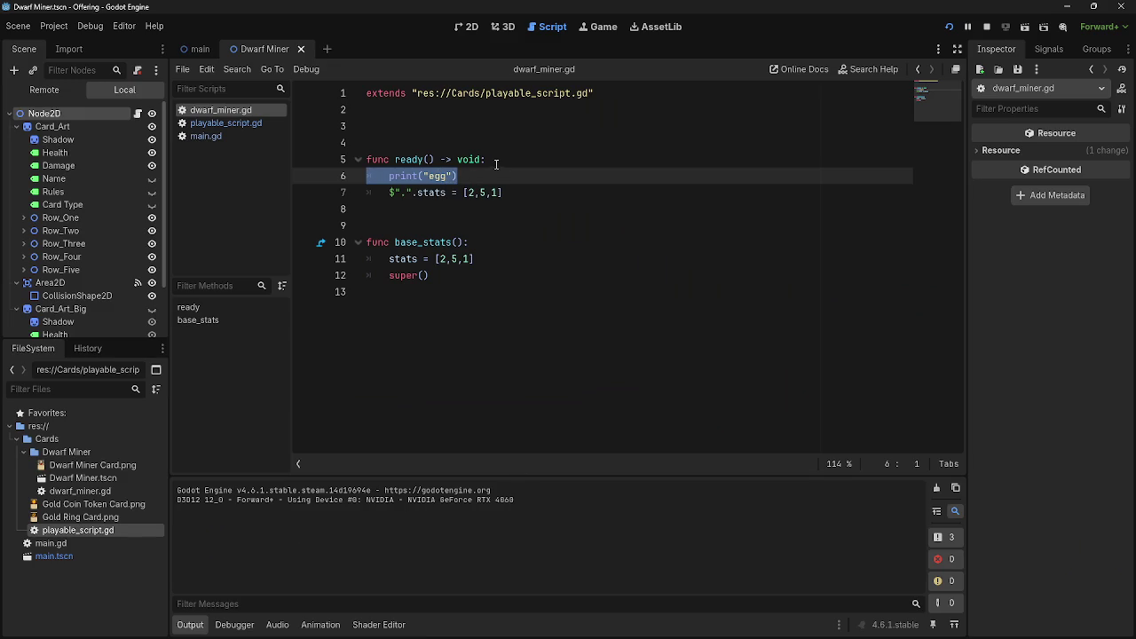
pyautogui.click(480, 160)
pyautogui.moveTo(480, 160); pyautogui.dragTo(435, 160)
pyautogui.press('BackSpace')
pyautogui.click(948, 27)
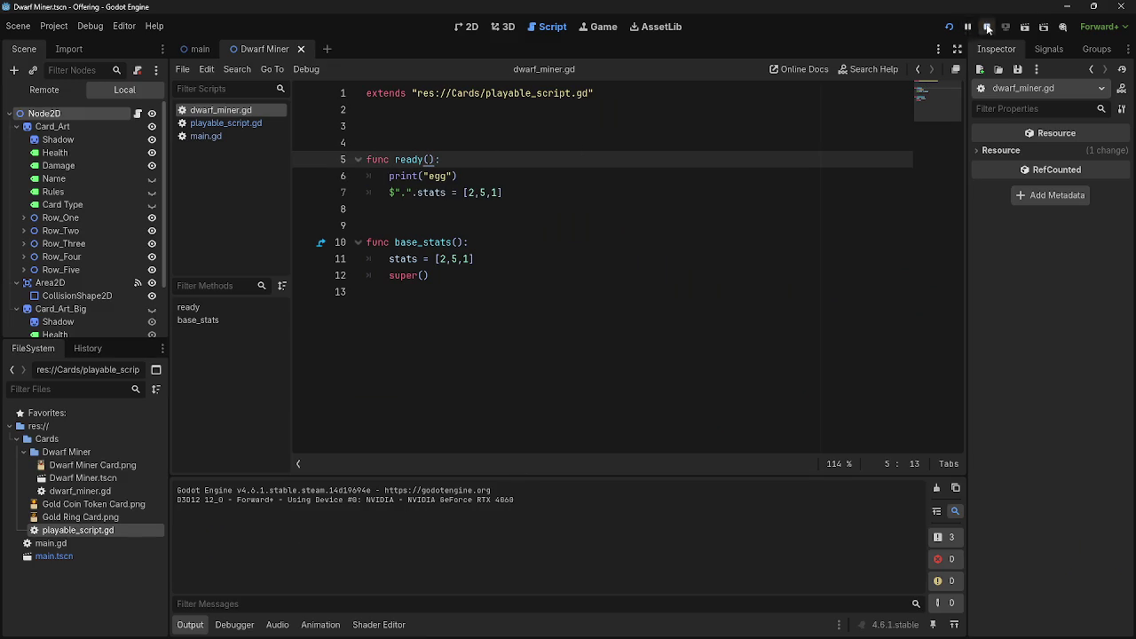
pyautogui.click(948, 29)
pyautogui.doubleClick(400, 160)
pyautogui.click(449, 160)
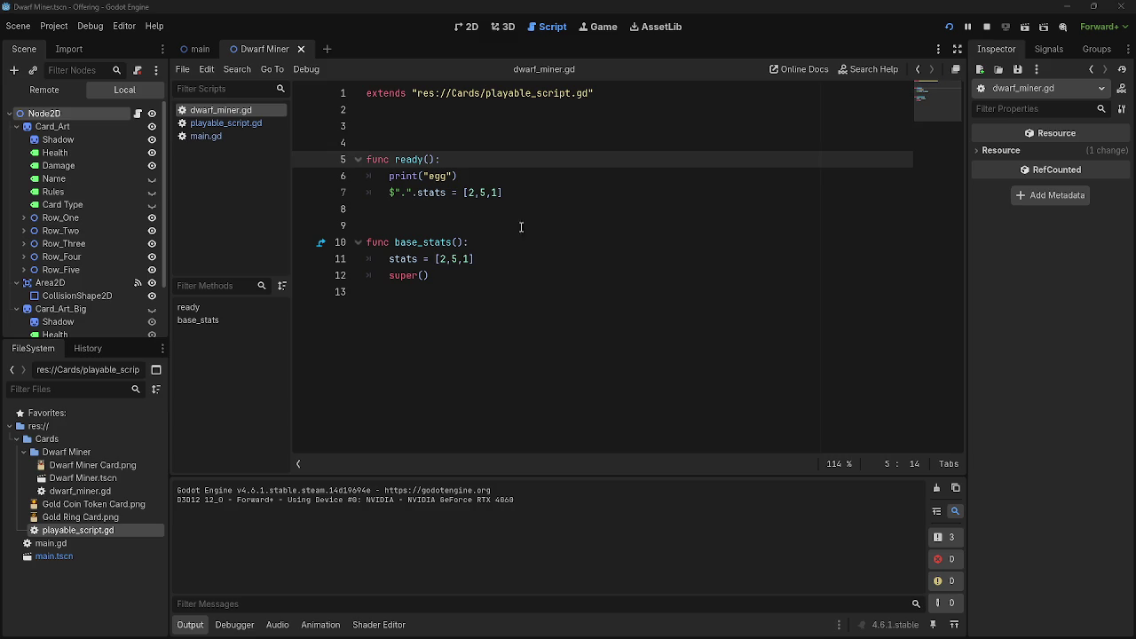
pyautogui.click(395, 162)
# - Rename ready to _ready, run the game, then delete the print("egg") line
pyautogui.write('_')
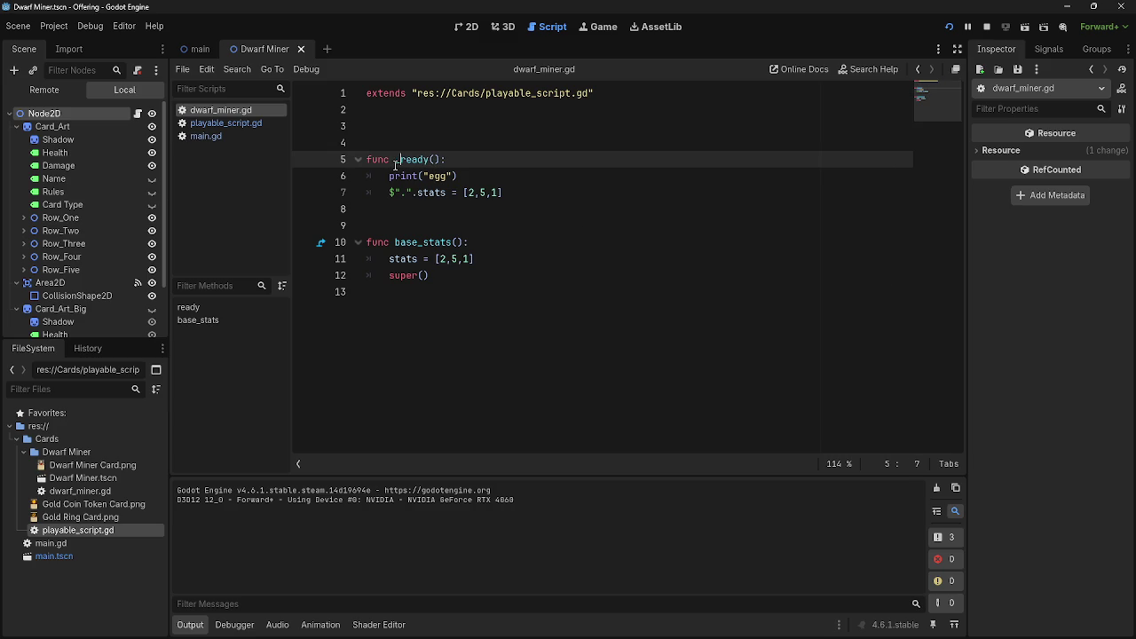
pyautogui.press('F5')
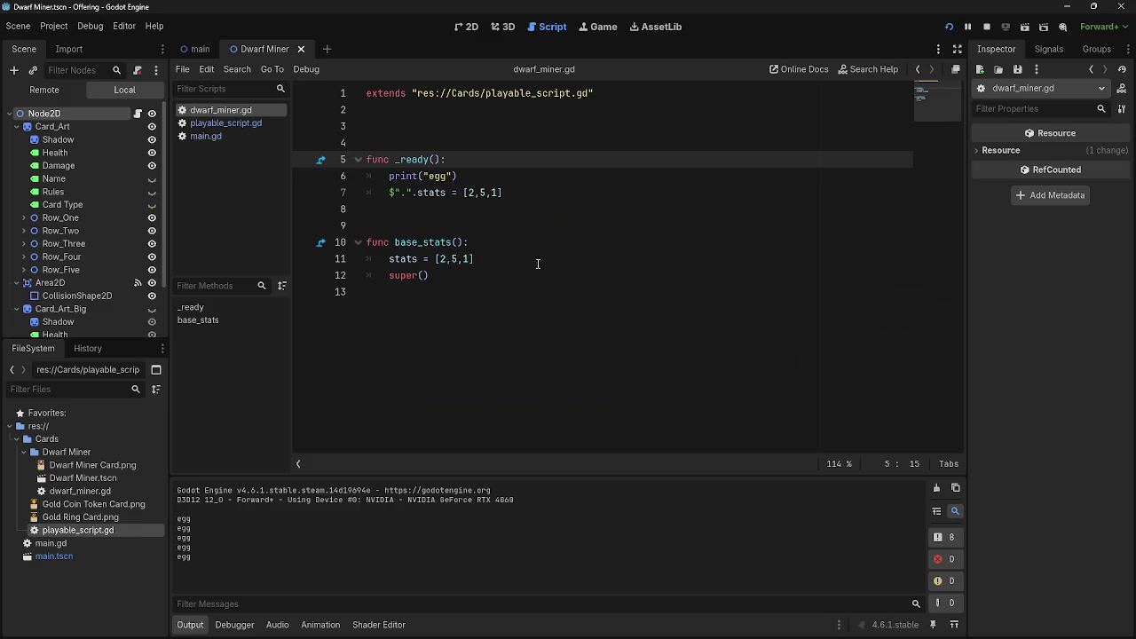
pyautogui.moveTo(458, 175); pyautogui.dragTo(357, 177)
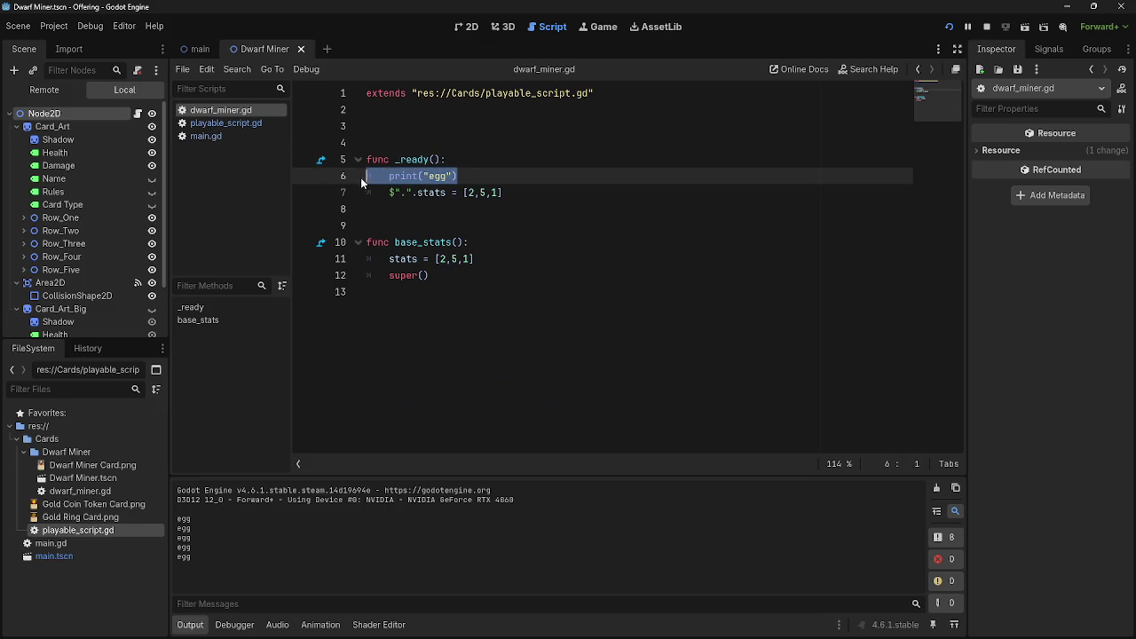
pyautogui.press('BackSpace')
pyautogui.press('BackSpace')
# - Restore print(stats) in playable_script.gd and rerun so Output shows [2, 5, 1]
pyautogui.click(238, 127)
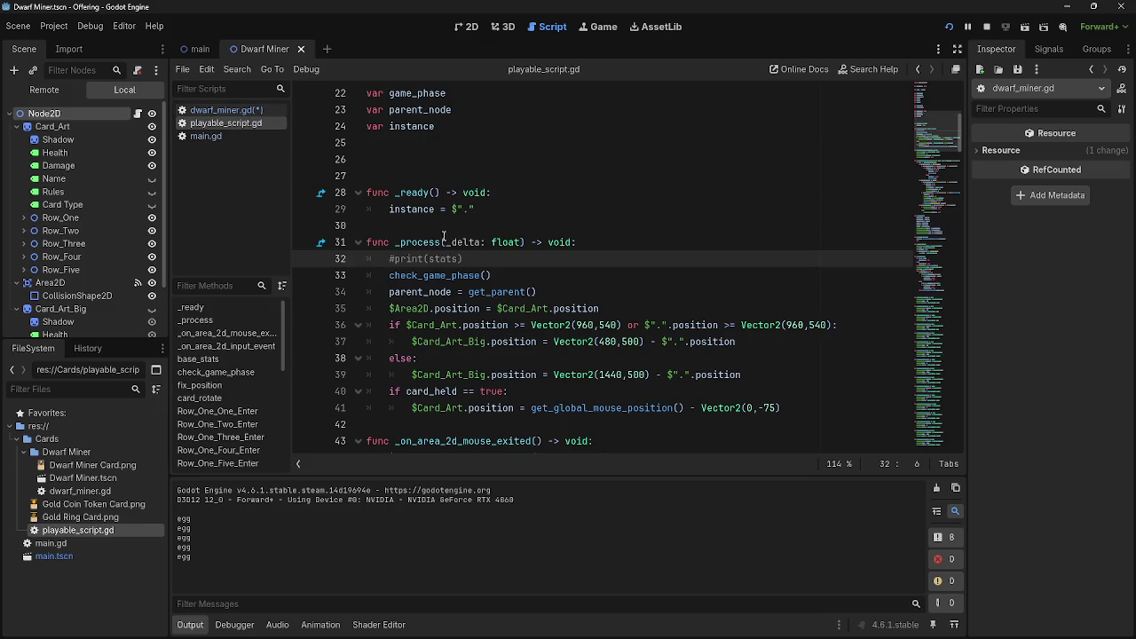
pyautogui.click(987, 28)
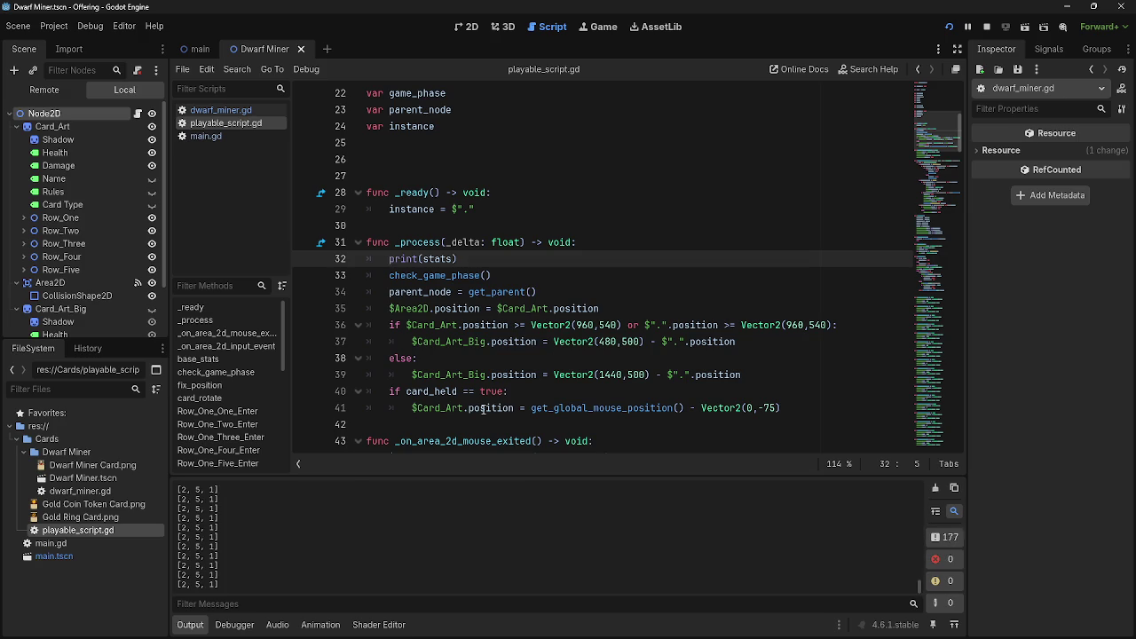
pyautogui.click(221, 110)
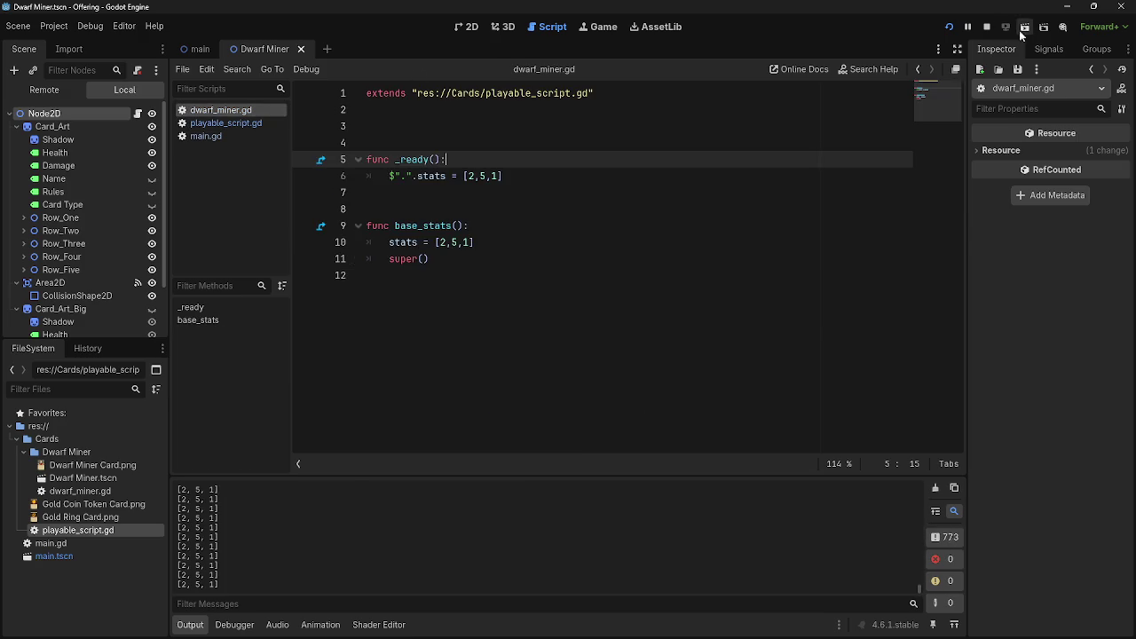
# - Play a hand card onto the battlefield and inspect the failing reparent line 65 in main.gd
pyautogui.hotkey('alt', 'Tab')
pyautogui.moveTo(584, 564)
pyautogui.mouseDown()
pyautogui.moveTo(628, 251)
pyautogui.moveTo(621, 279)
pyautogui.mouseUp()
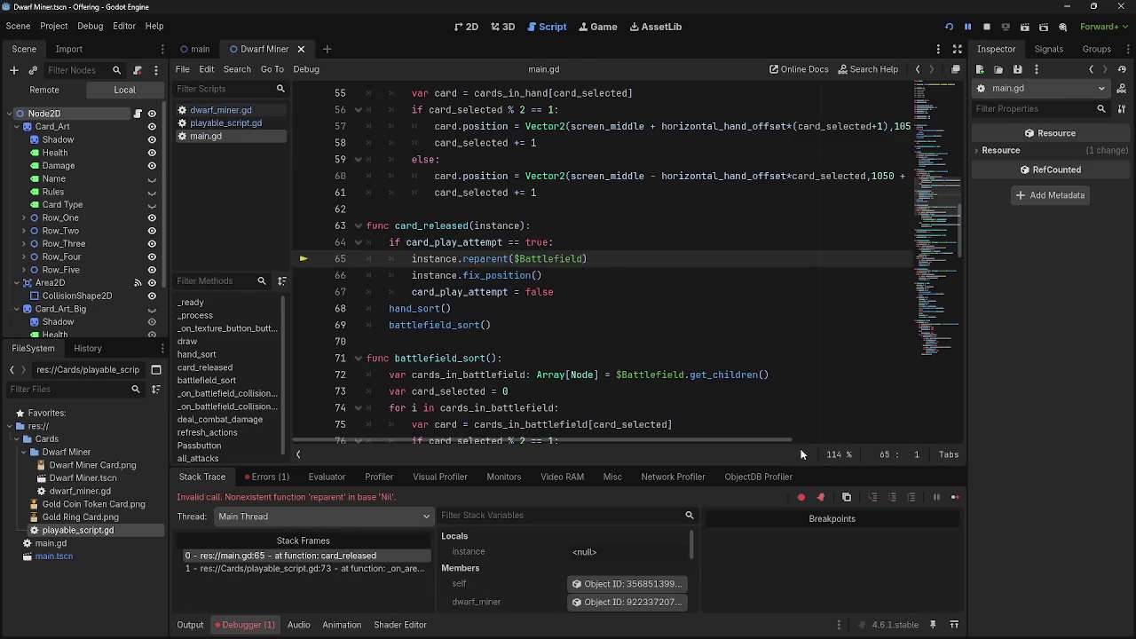
pyautogui.click(873, 359)
pyautogui.click(600, 341)
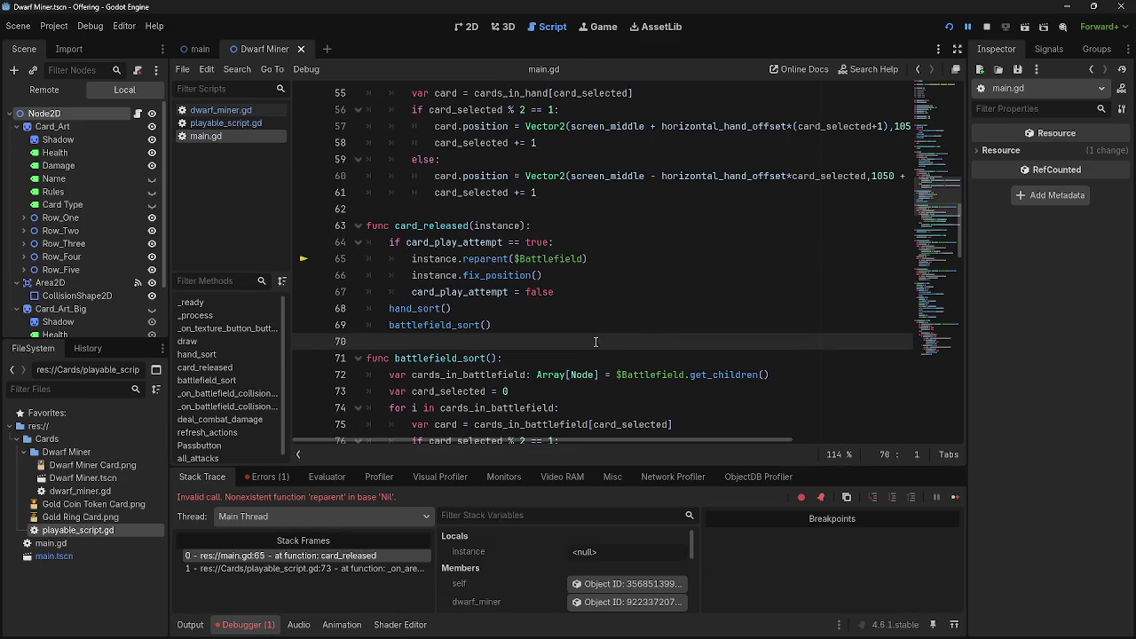
pyautogui.scroll(3, 551, 427)
pyautogui.doubleClick(433, 359)
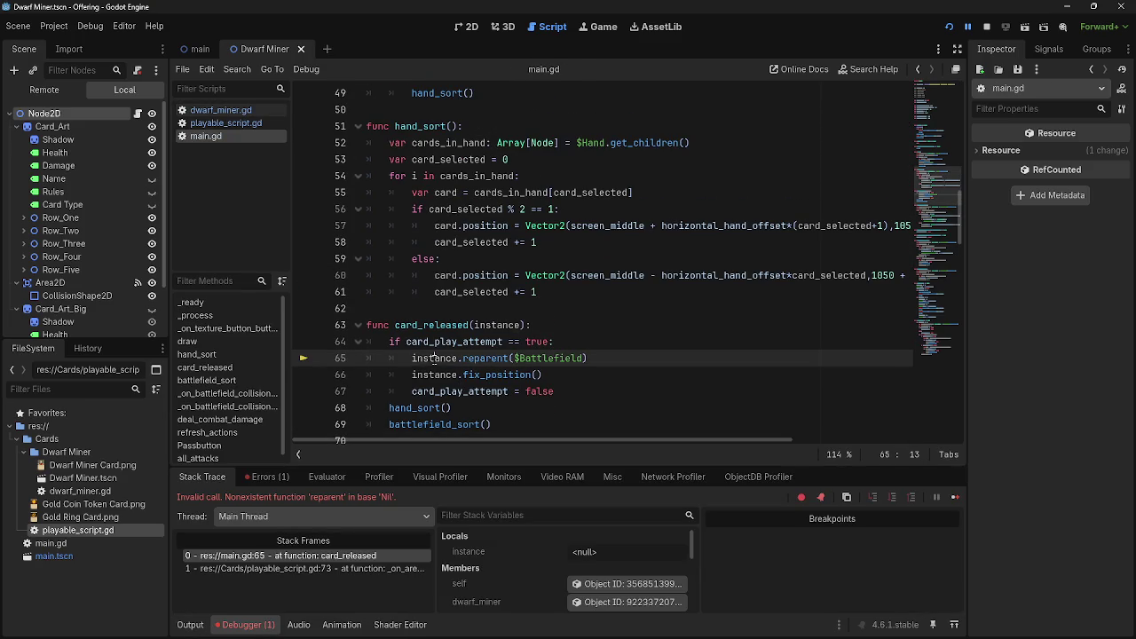
# - Look through playable_script.gd, recheck instance on main.gd line 65, then open dwarf_miner.gd
pyautogui.click(226, 123)
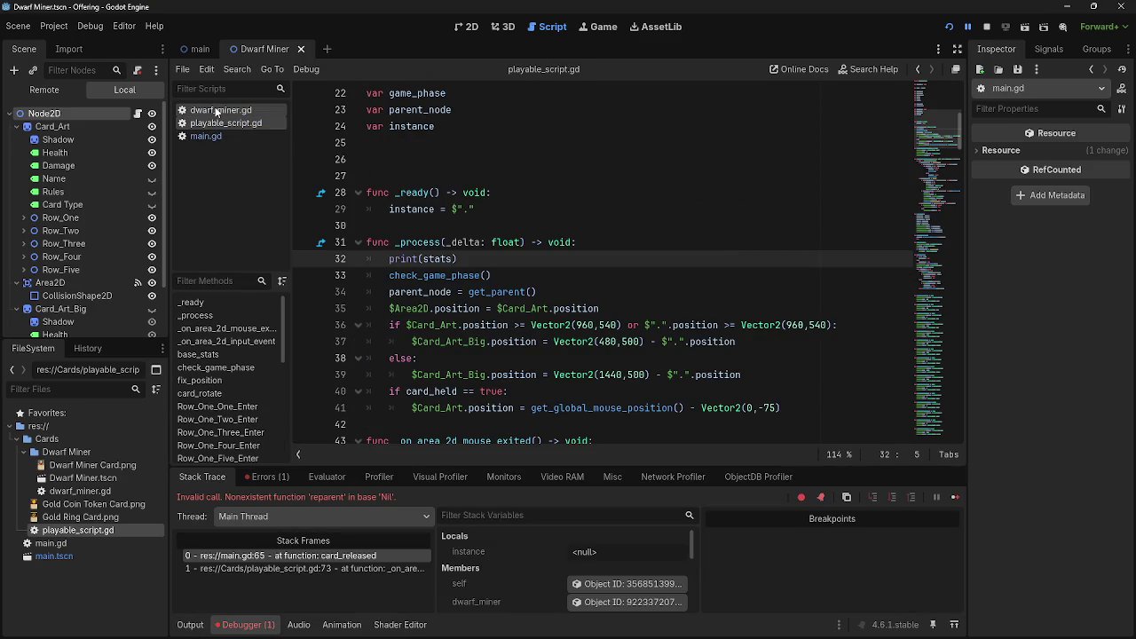
pyautogui.scroll(-6, 596, 411)
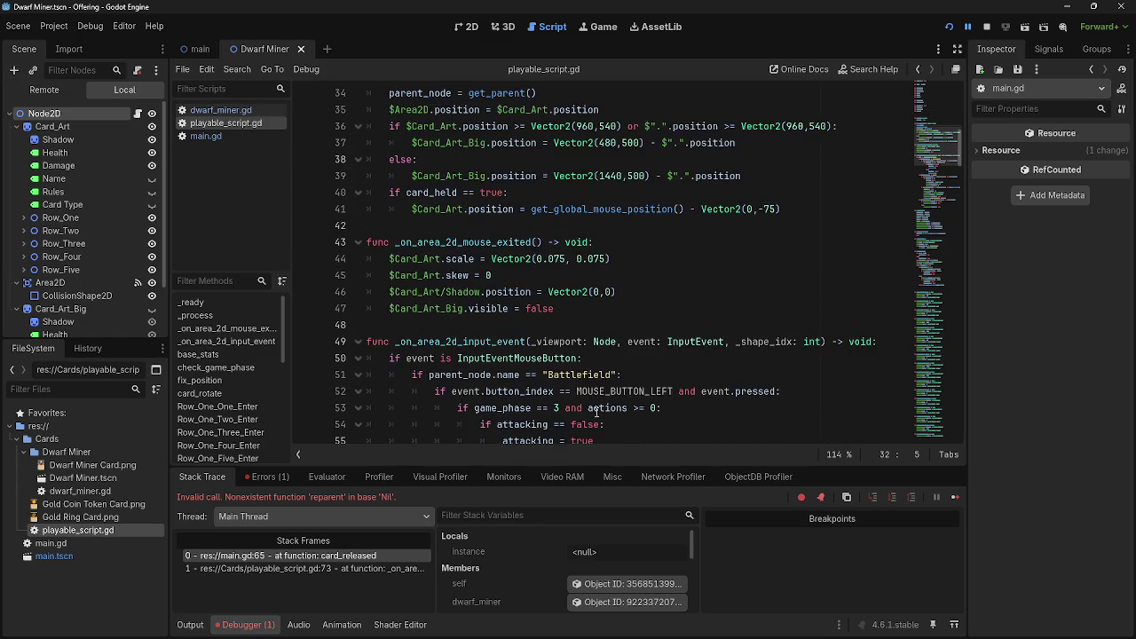
pyautogui.scroll(-11, 597, 411)
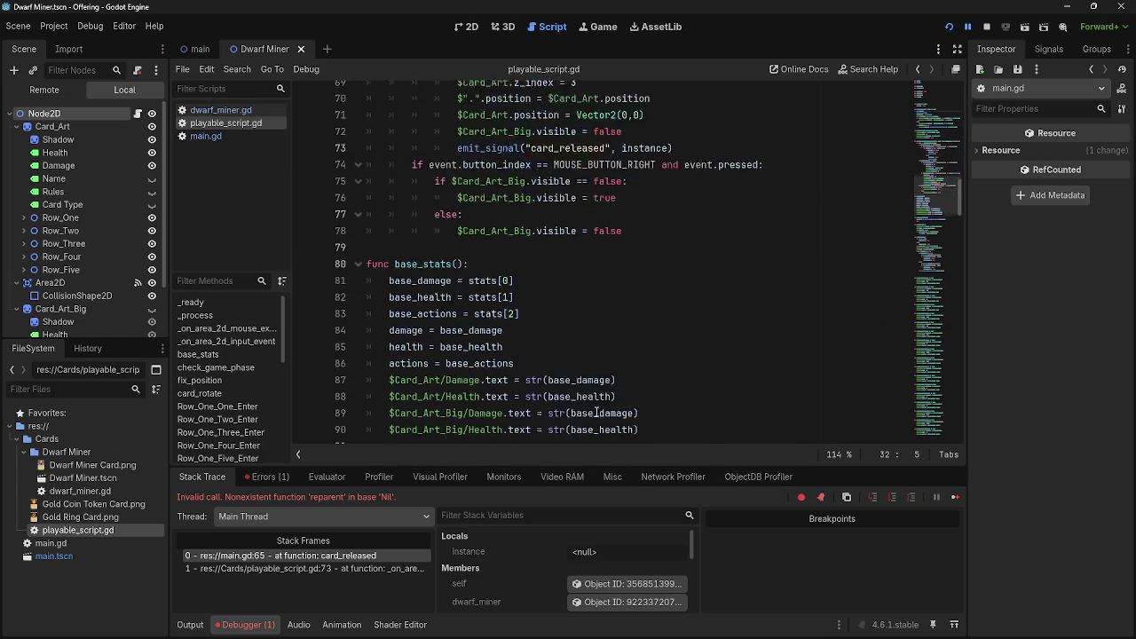
pyautogui.click(203, 136)
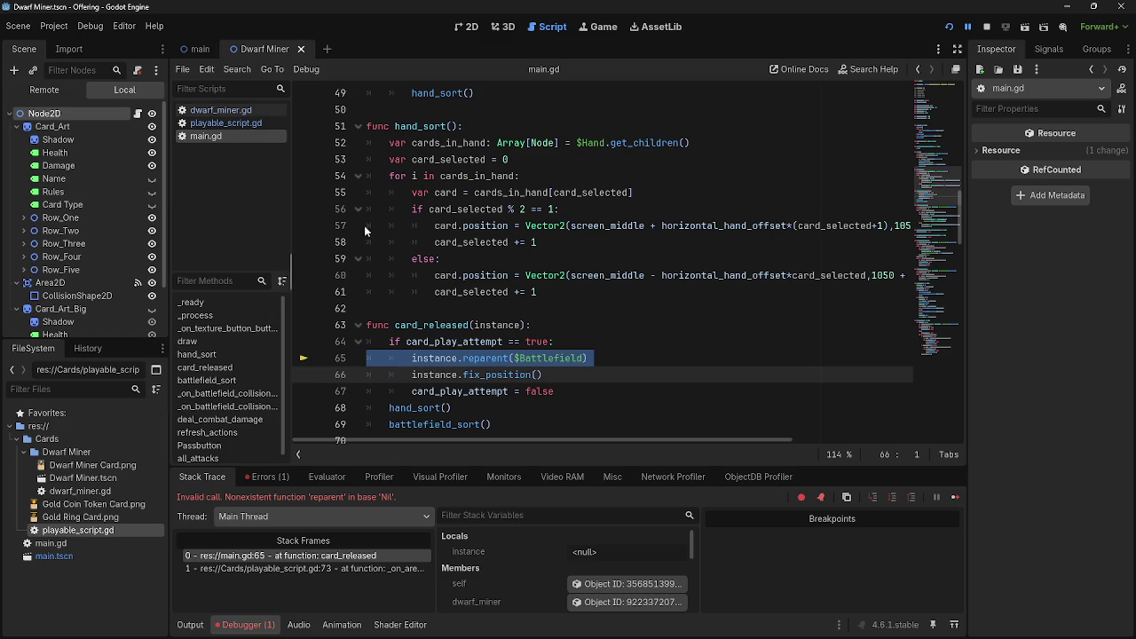
pyautogui.doubleClick(426, 357)
pyautogui.click(232, 111)
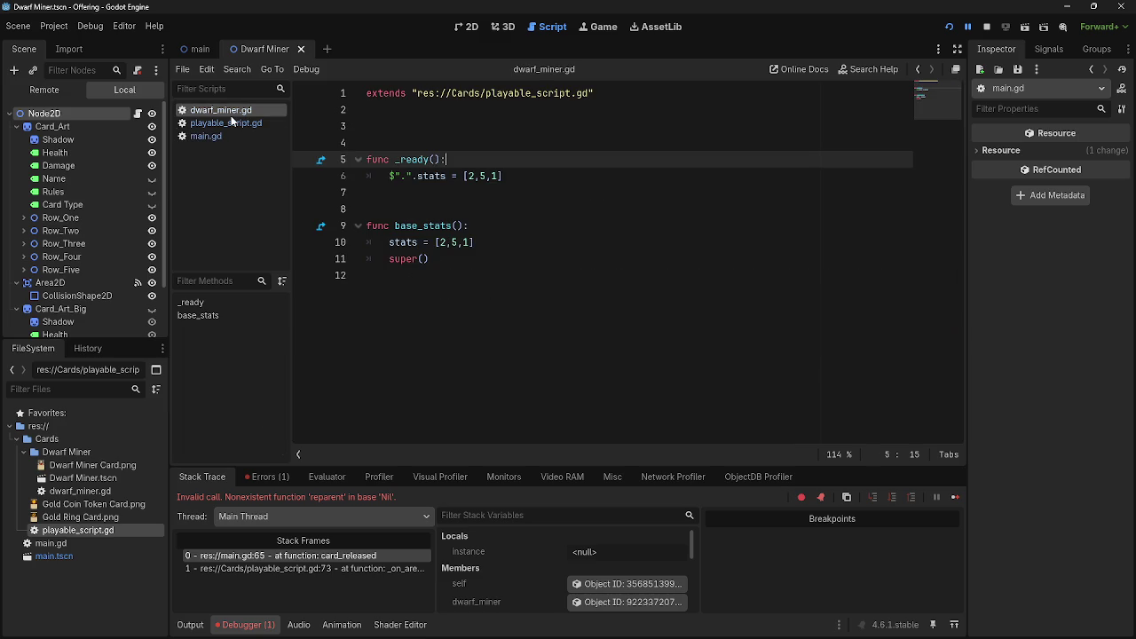
# - Cut instance = $"." out of playable_script.gd's _ready, leaving pass
pyautogui.click(229, 122)
pyautogui.scroll(-4, 550, 278)
pyautogui.scroll(13, 551, 278)
pyautogui.click(231, 110)
pyautogui.click(229, 122)
pyautogui.scroll(12, 454, 240)
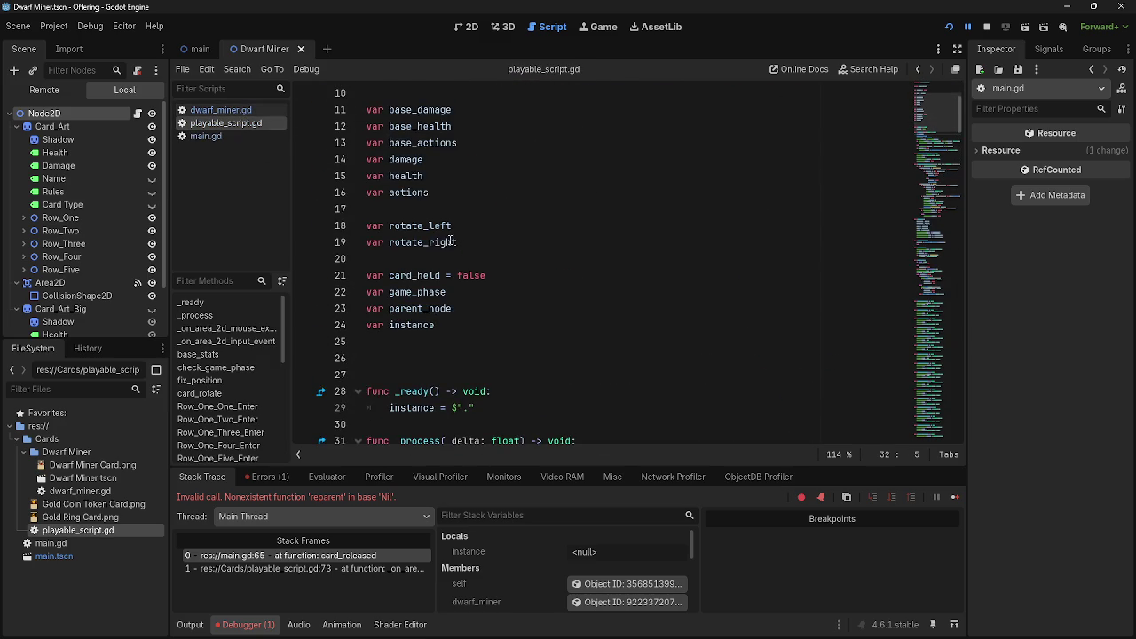
pyautogui.doubleClick(414, 325)
pyautogui.scroll(-2, 444, 328)
pyautogui.moveTo(476, 308); pyautogui.dragTo(389, 308)
pyautogui.hotkey('ctrl', 'c')
pyautogui.press('BackSpace')
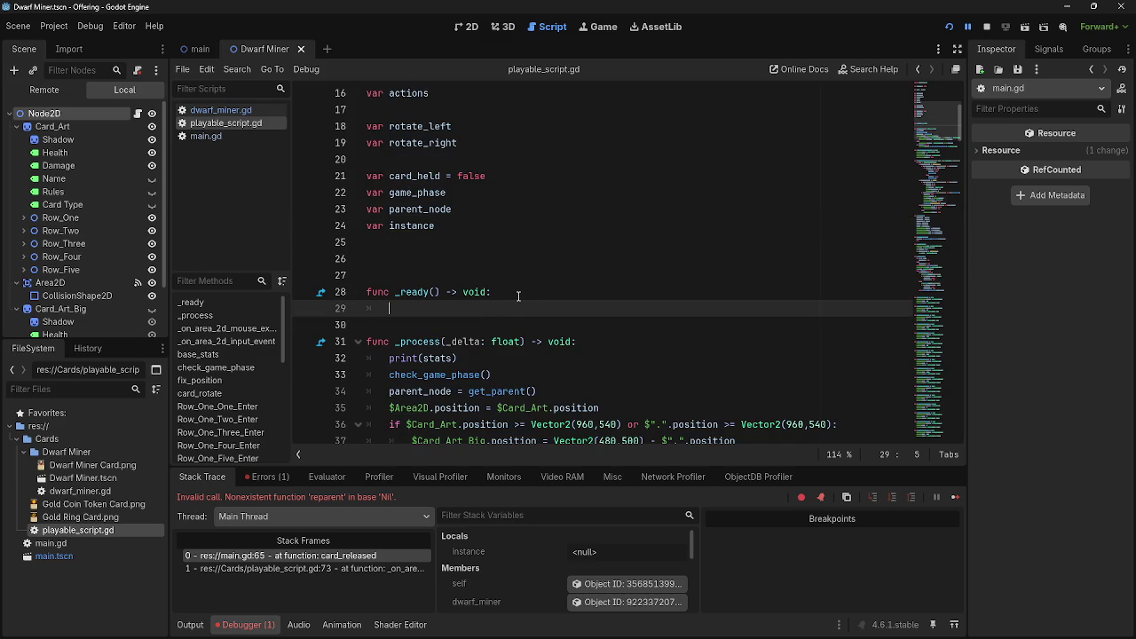
pyautogui.write('pass')
# - Paste instance = $"." on line 7 inside dwarf_miner.gd's _ready
pyautogui.click(236, 111)
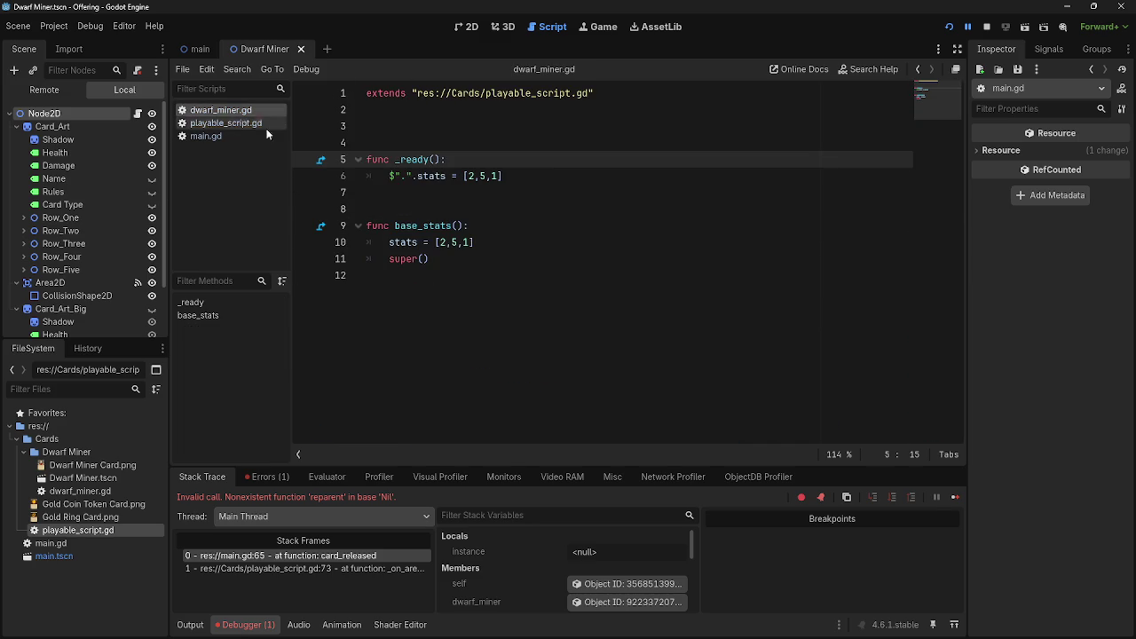
pyautogui.click(550, 178)
pyautogui.press('Return')
pyautogui.hotkey('ctrl', 'v')
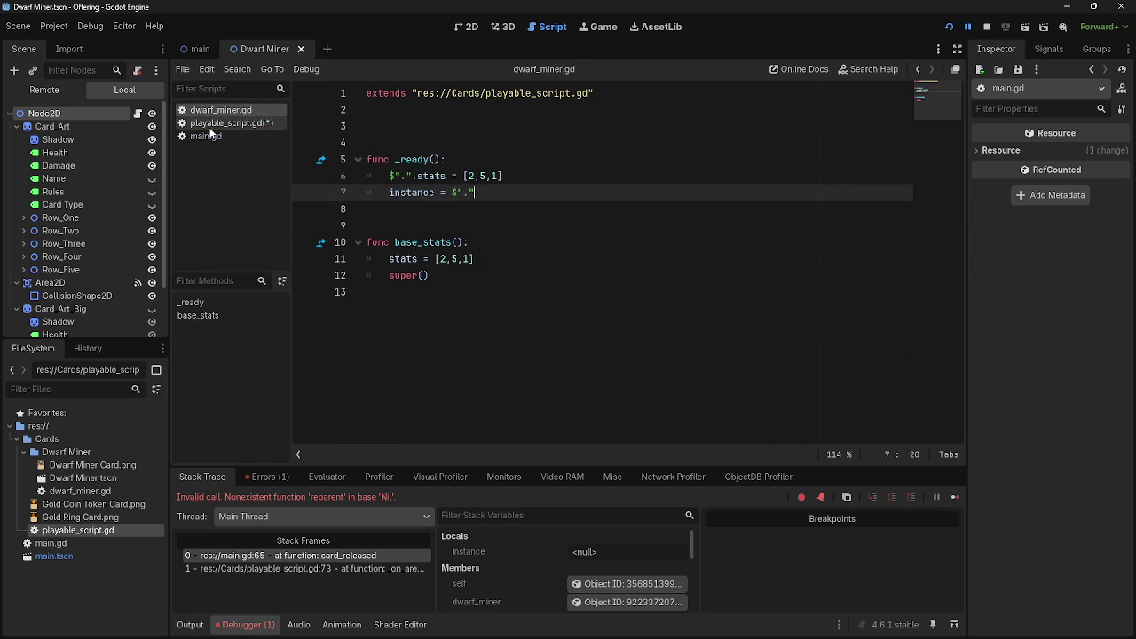
# - Save both scripts with Ctrl+S and restart the running game
pyautogui.click(229, 123)
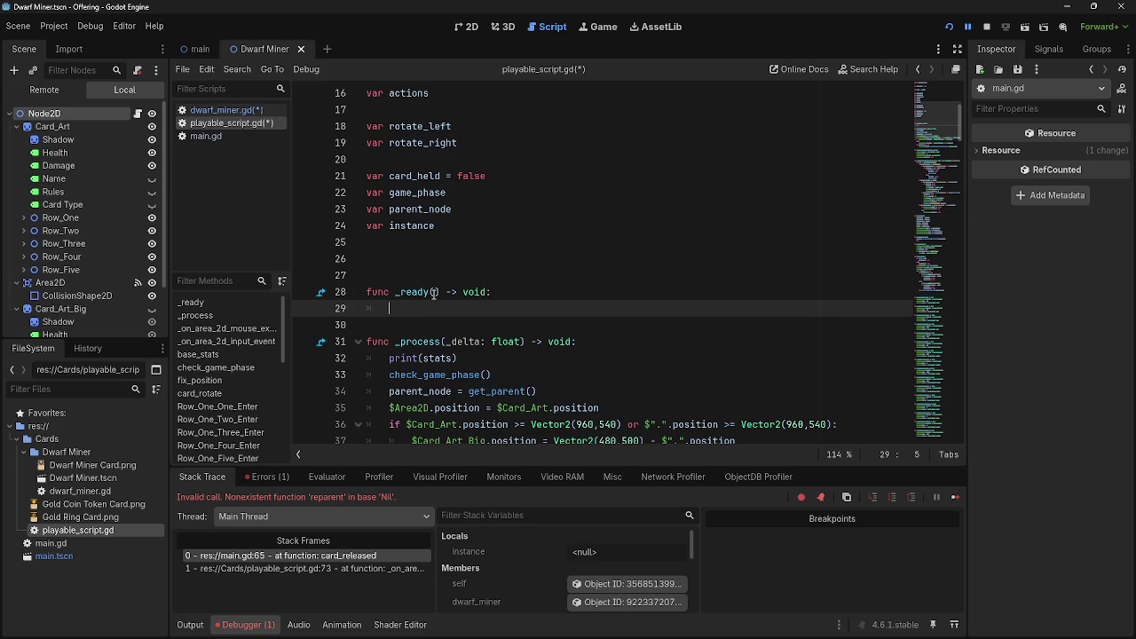
pyautogui.hotkey('ctrl', 's')
pyautogui.click(233, 109)
pyautogui.click(949, 28)
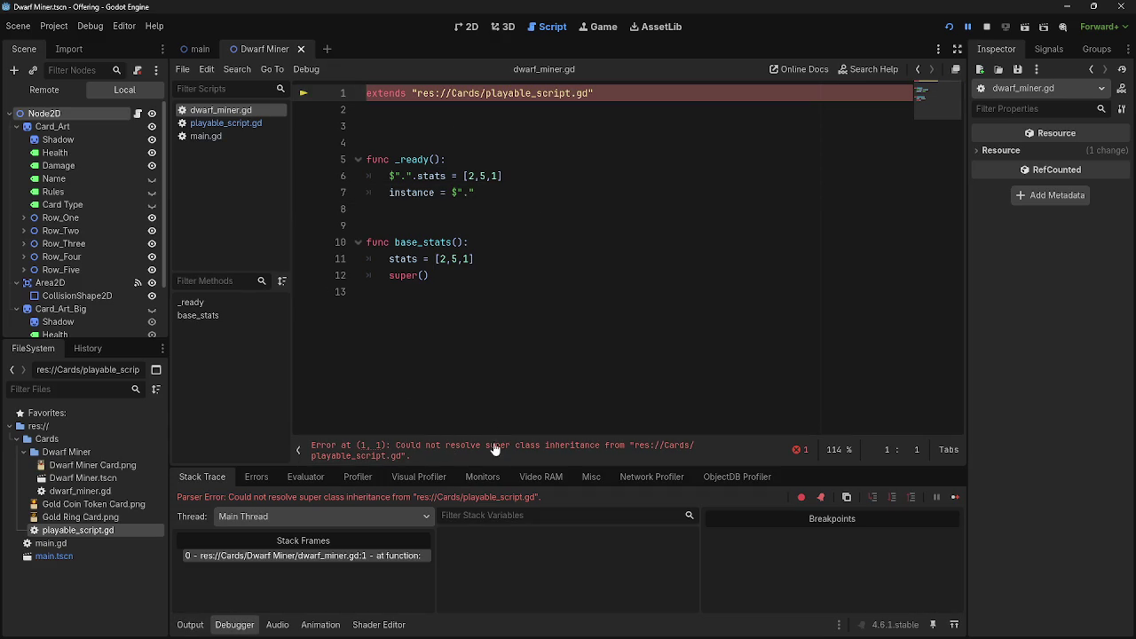
# - Put pass in playable_script.gd's empty _ready on line 29 and save
pyautogui.click(239, 124)
pyautogui.write('pass')
pyautogui.hotkey('ctrl', 's')
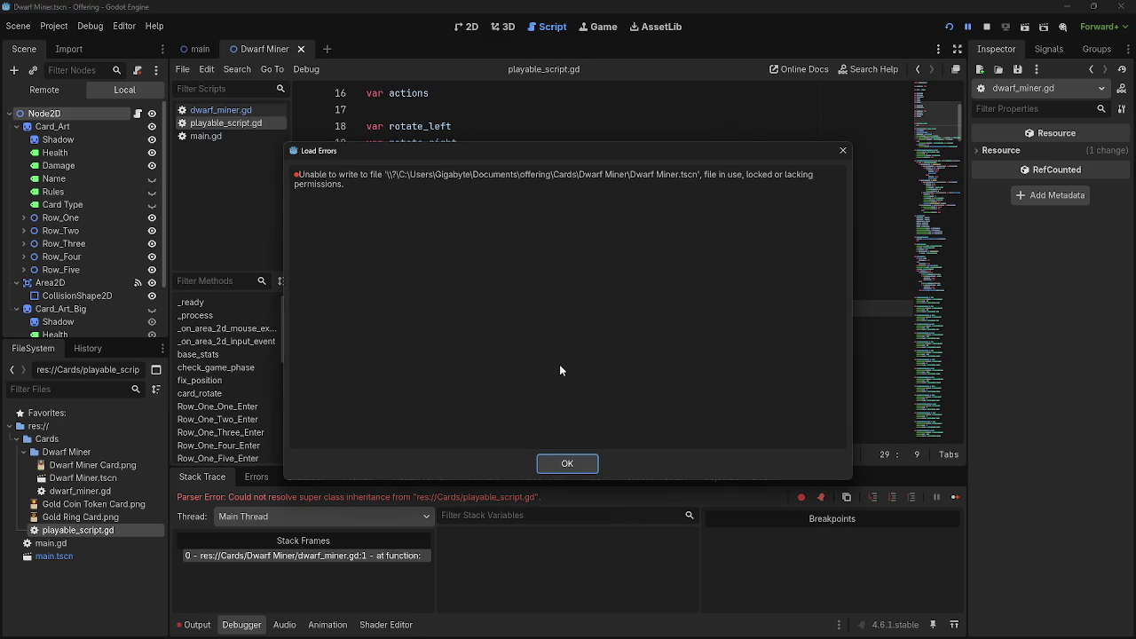
# - Dismiss the Load Errors dialogs, save again, and stop the running game
pyautogui.click(577, 463)
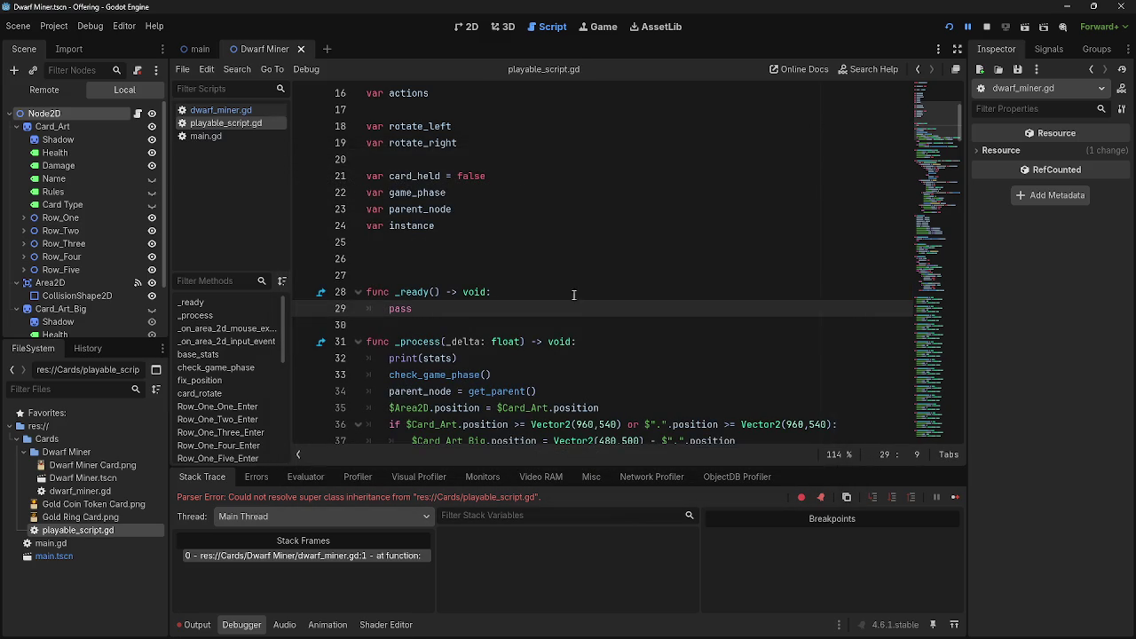
pyautogui.click(568, 275)
pyautogui.hotkey('ctrl', 's')
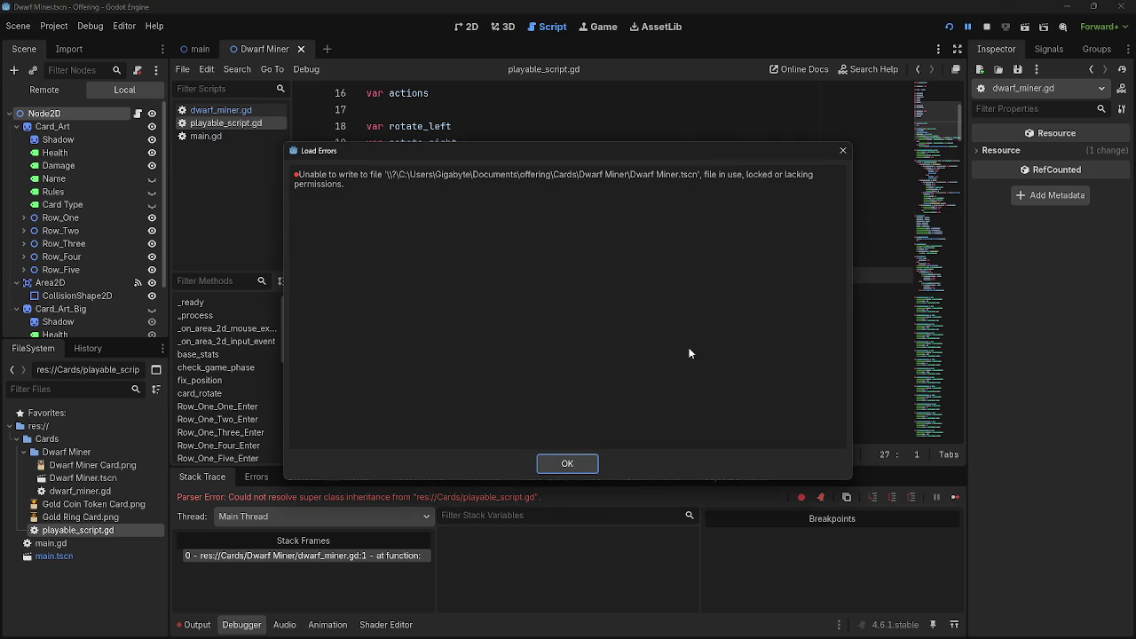
pyautogui.click(568, 462)
pyautogui.click(986, 27)
pyautogui.click(645, 194)
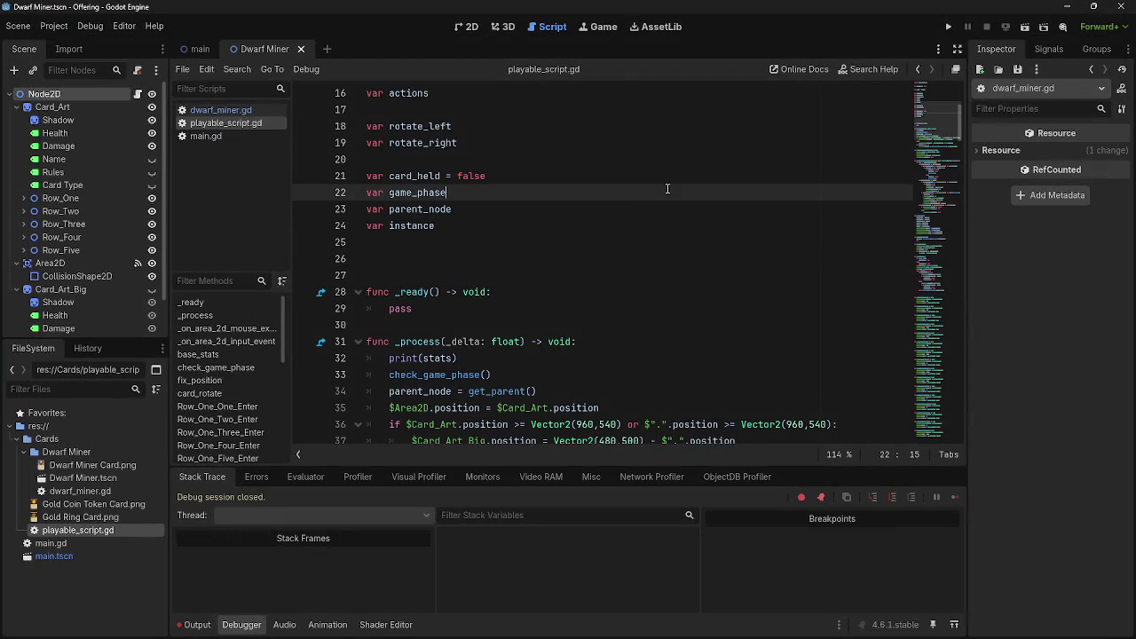
# - Launch the game, drag a dwarf card out of the hand, then return to dwarf_miner.gd
pyautogui.click(950, 27)
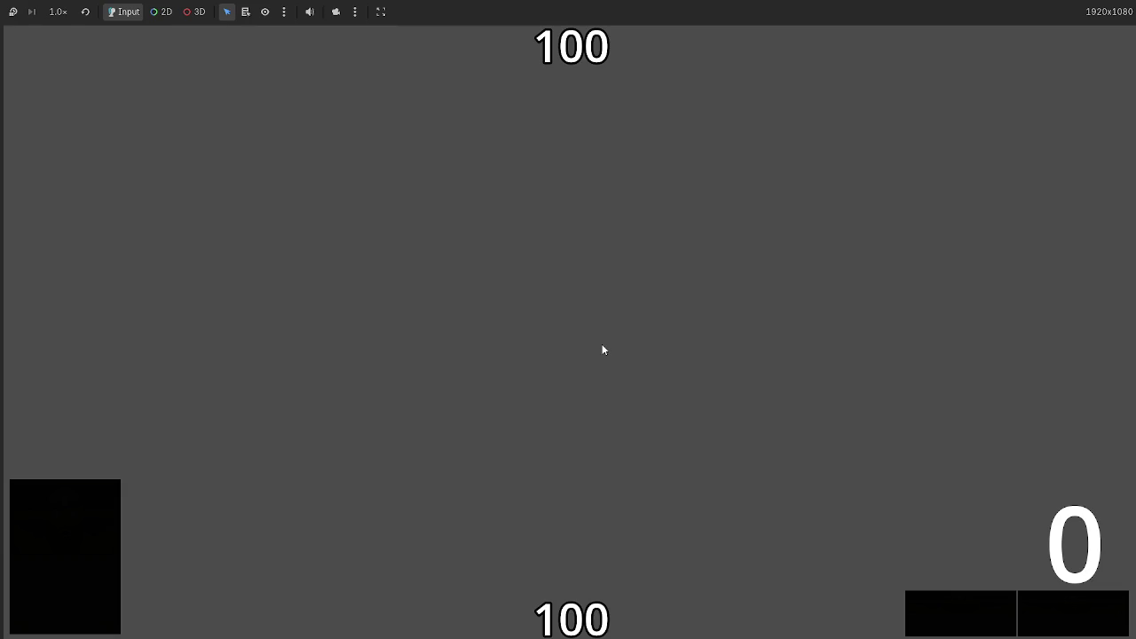
pyautogui.hotkey('alt', 'Tab')
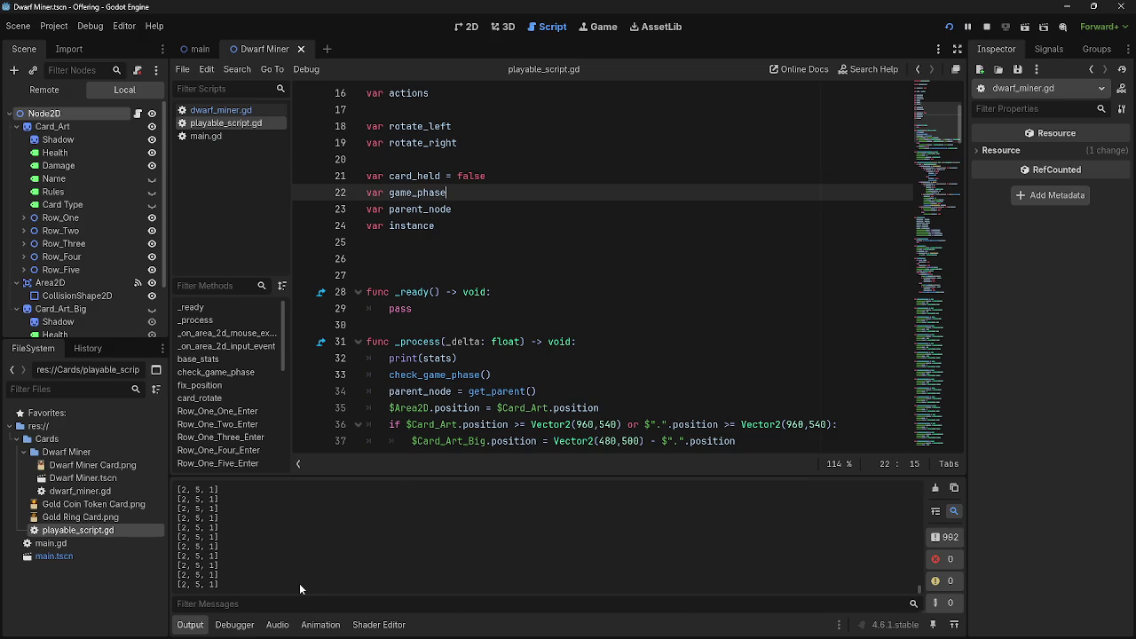
pyautogui.hotkey('alt', 'Tab')
pyautogui.moveTo(568, 542)
pyautogui.mouseDown()
pyautogui.moveTo(616, 362)
pyautogui.moveTo(594, 363)
pyautogui.moveTo(543, 264)
pyautogui.moveTo(568, 293)
pyautogui.mouseUp()
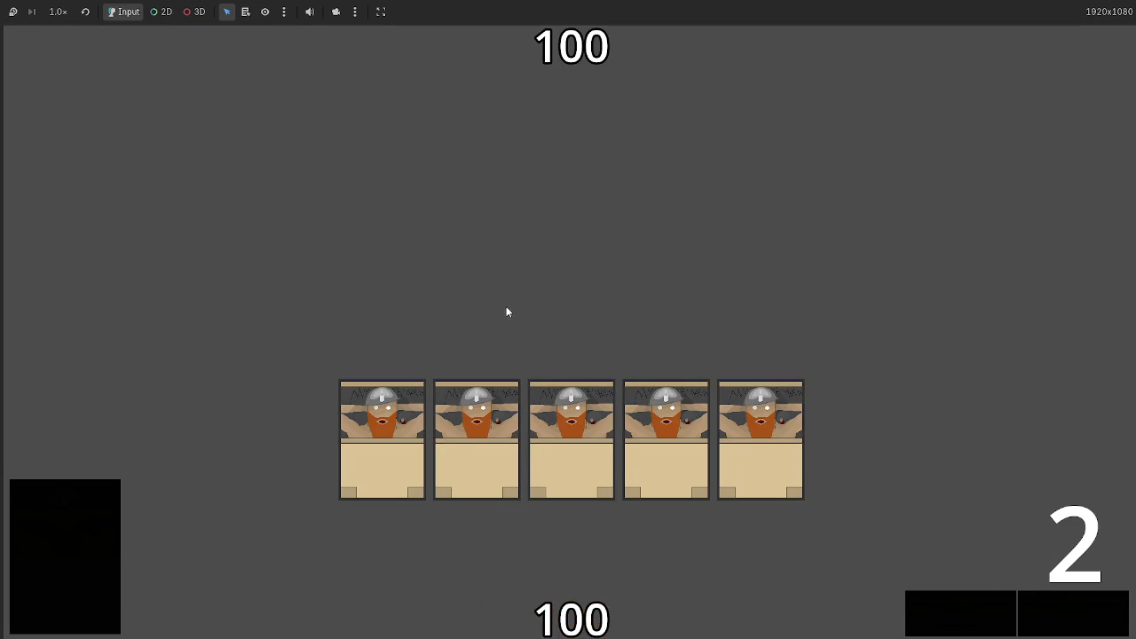
pyautogui.hotkey('alt', 'Tab')
pyautogui.click(223, 109)
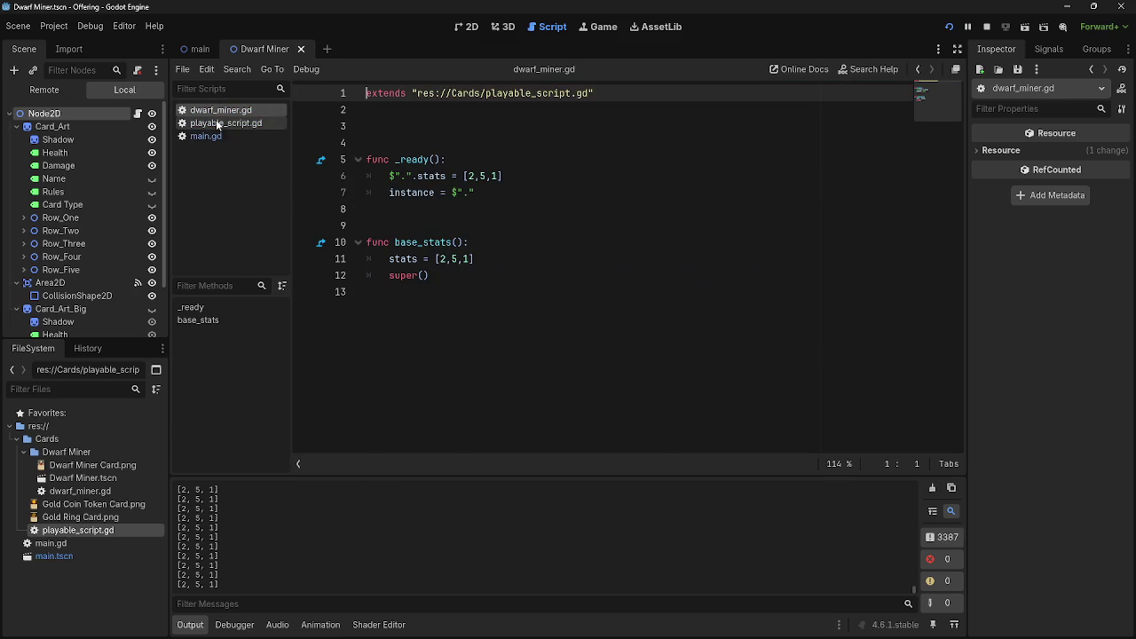
pyautogui.click(216, 124)
pyautogui.scroll(-15, 566, 277)
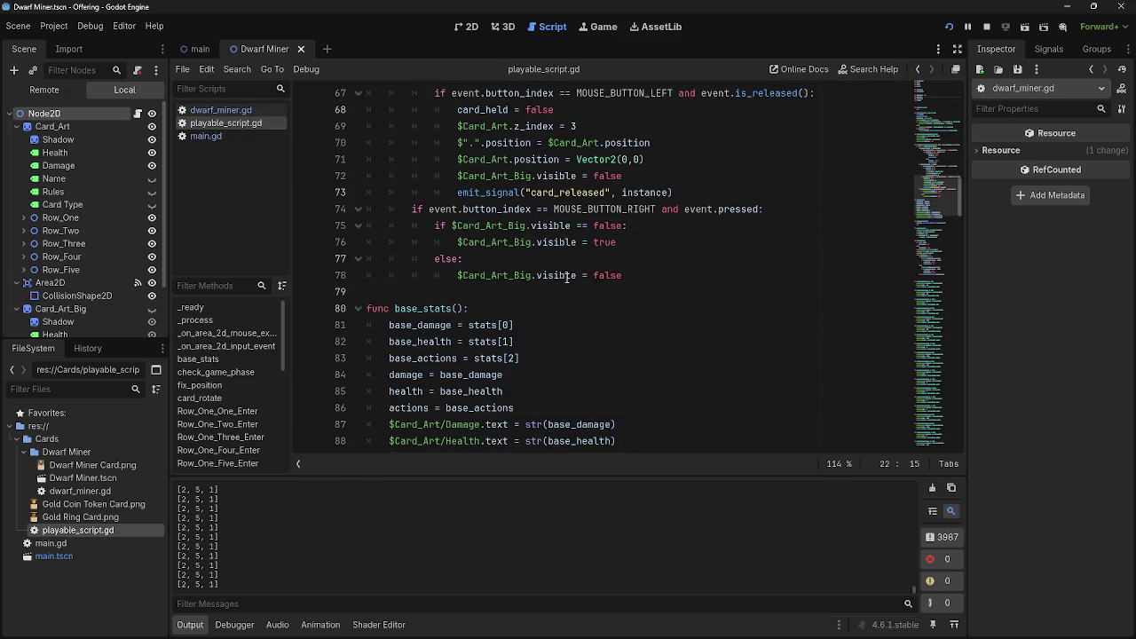
pyautogui.scroll(-1, 566, 277)
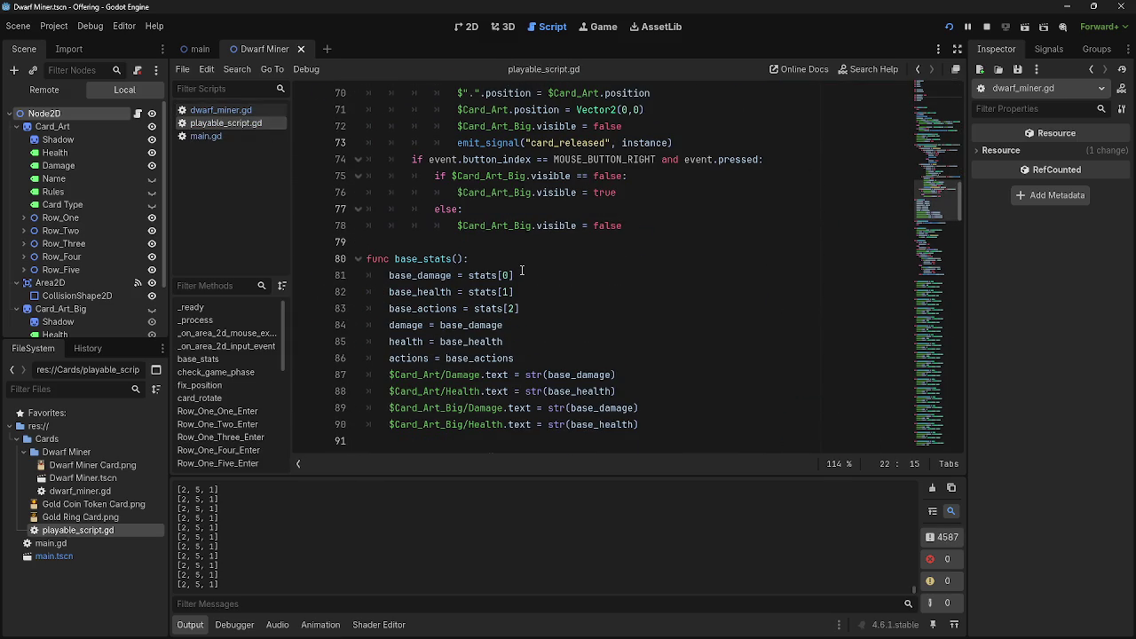
pyautogui.scroll(6, 479, 280)
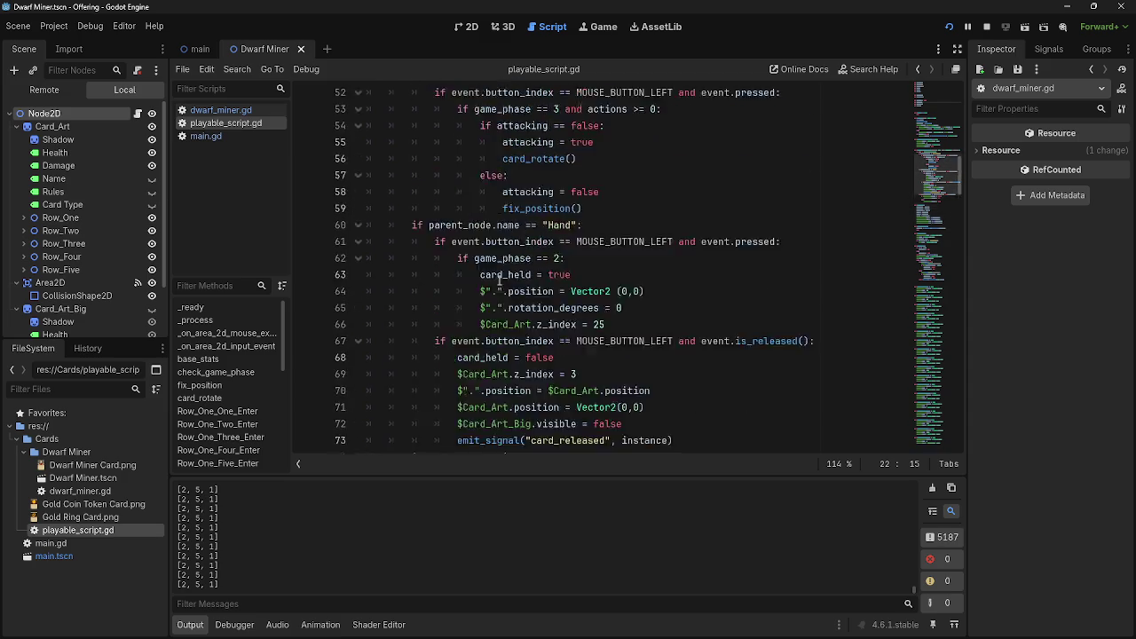
pyautogui.scroll(-7, 500, 279)
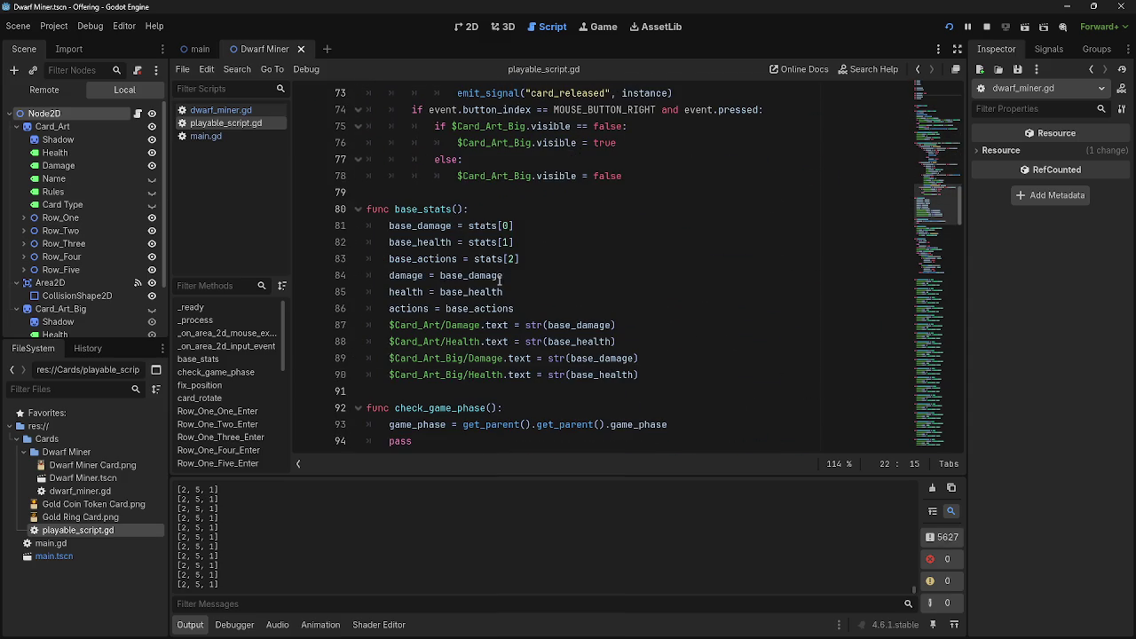
pyautogui.click(508, 225)
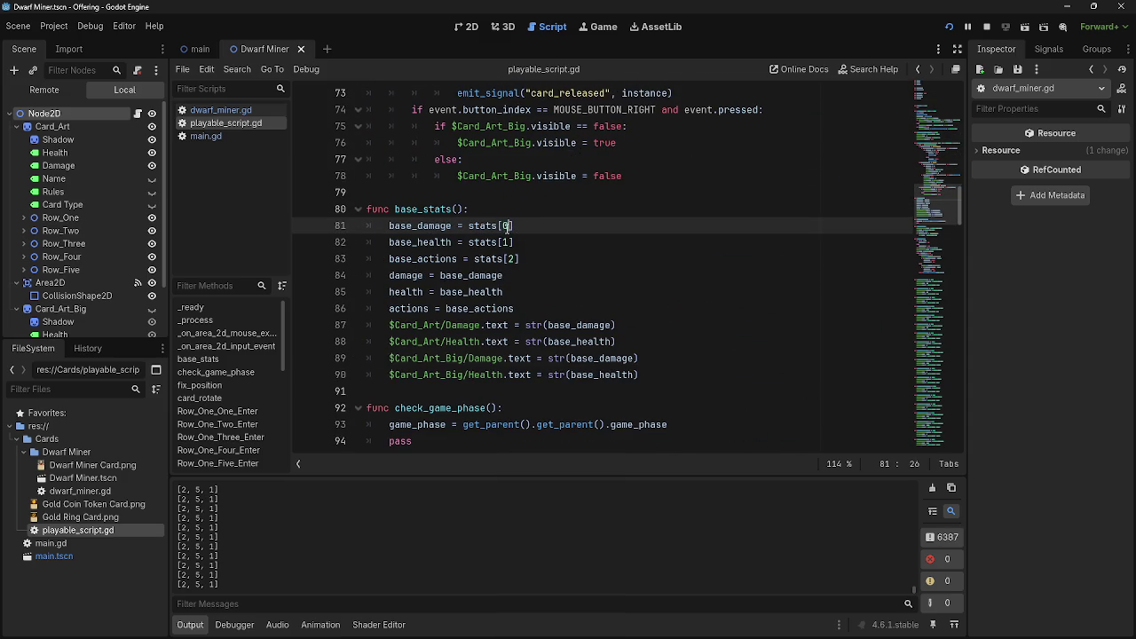
pyautogui.click(520, 227)
pyautogui.press('Left')
pyautogui.press('Left')
pyautogui.press('Left')
pyautogui.press('Down')
pyautogui.click(545, 290)
pyautogui.click(541, 329)
pyautogui.doubleClick(425, 211)
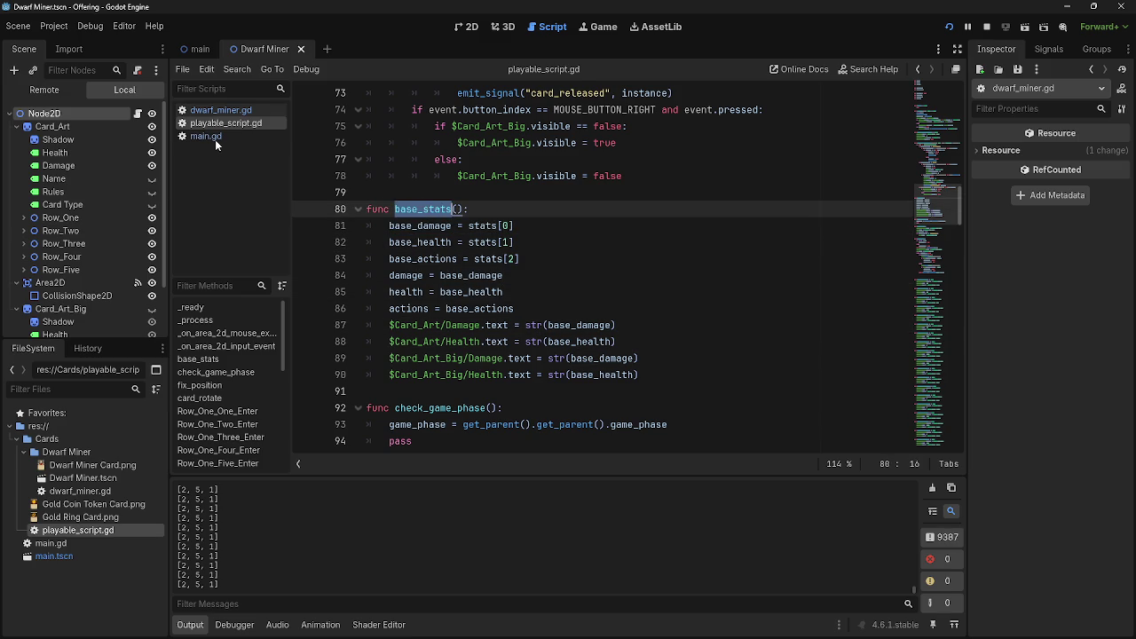
pyautogui.click(213, 137)
pyautogui.click(220, 110)
pyautogui.click(417, 242)
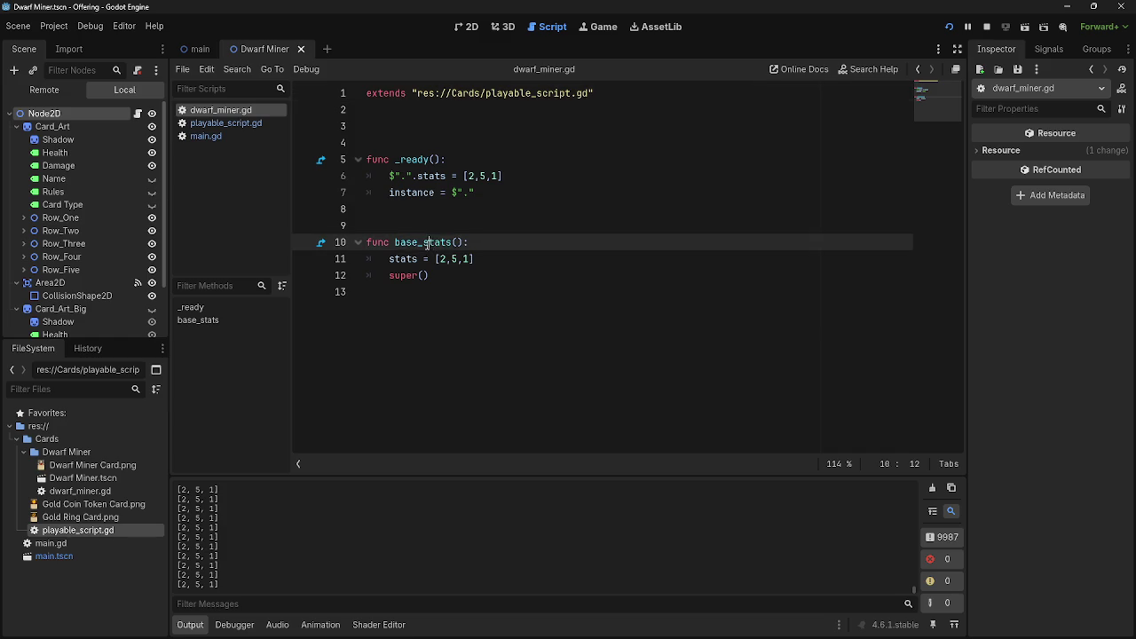
# - Add a base_stats() call after the instance line in dwarf_miner.gd's _ready and run the game
pyautogui.click(533, 198)
pyautogui.press('Return')
pyautogui.write('base_stats()')
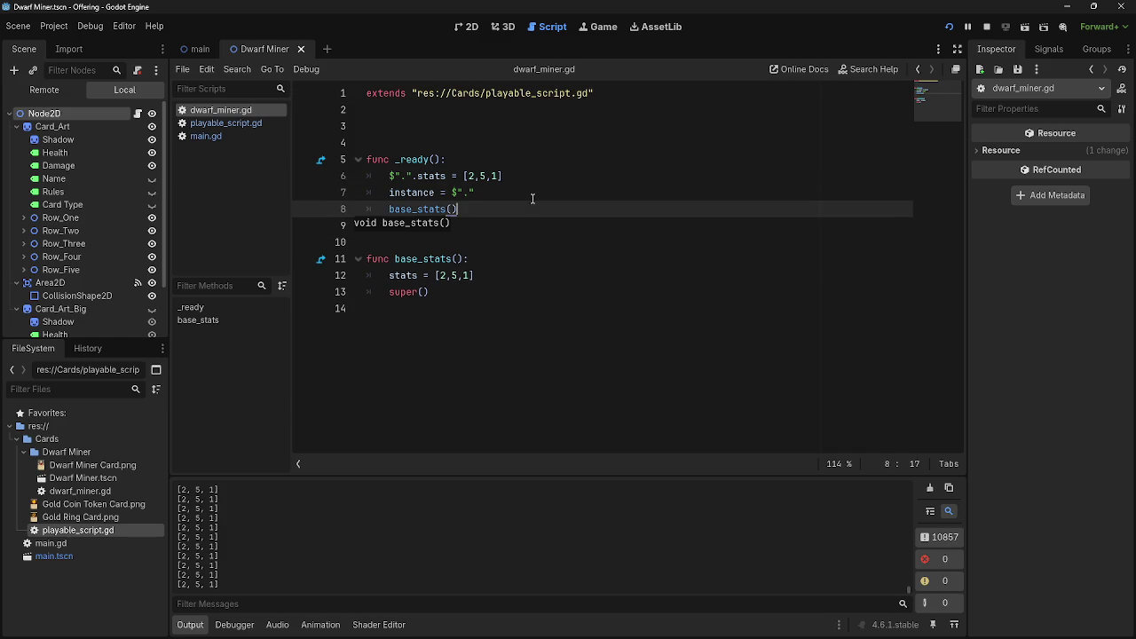
pyautogui.press('F5')
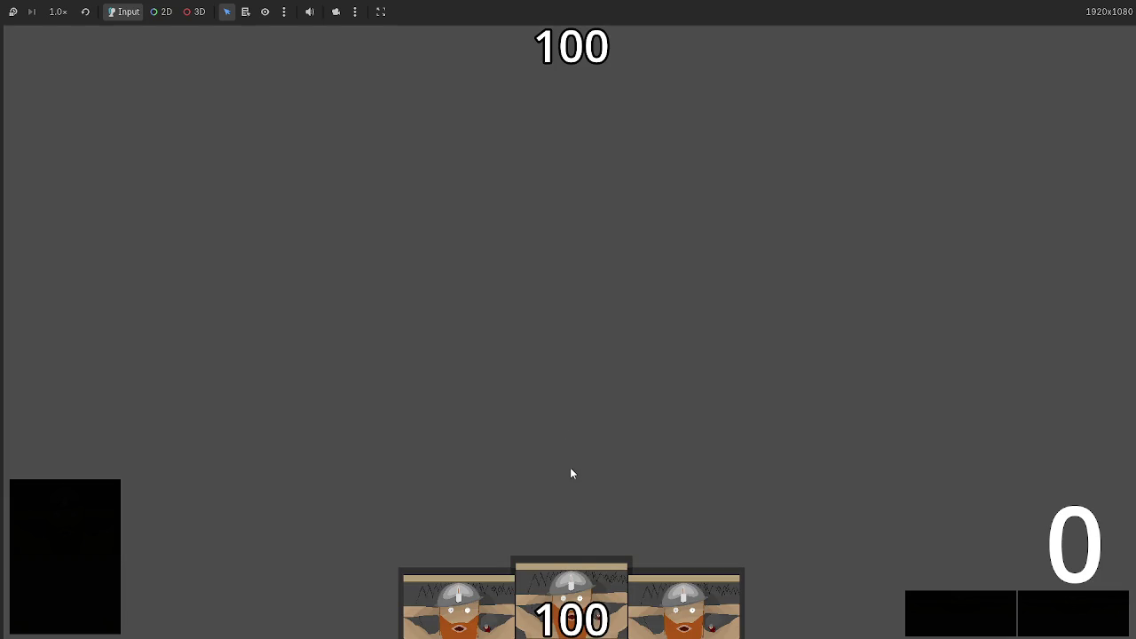
# - Play Dwarf Miner cards onto the Battlefield, end the turn so the total drops to 92, and stop
pyautogui.moveTo(570, 590)
pyautogui.mouseDown()
pyautogui.moveTo(564, 238)
pyautogui.moveTo(563, 249)
pyautogui.mouseUp()
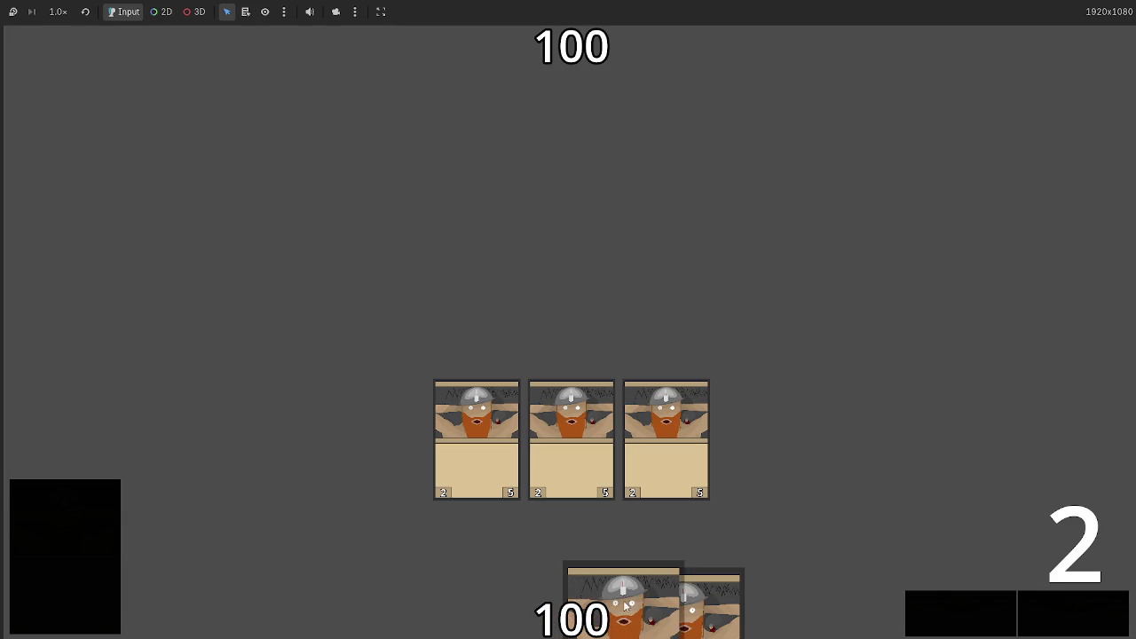
pyautogui.moveTo(625, 607)
pyautogui.mouseDown()
pyautogui.moveTo(590, 353)
pyautogui.moveTo(613, 393)
pyautogui.mouseUp()
pyautogui.click(1055, 606)
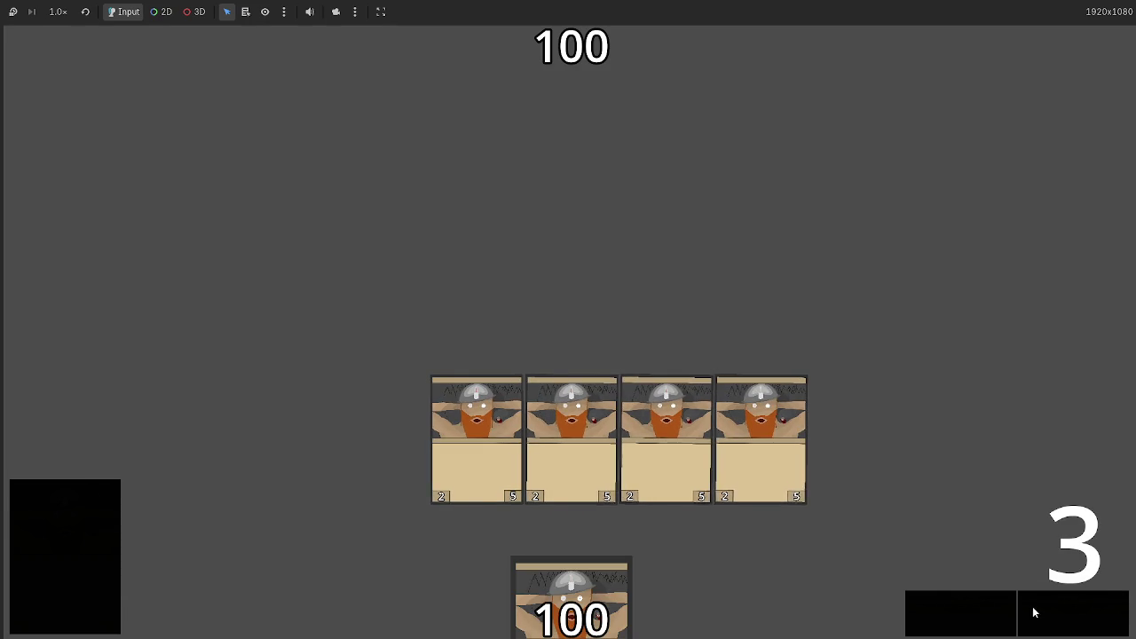
pyautogui.click(1027, 611)
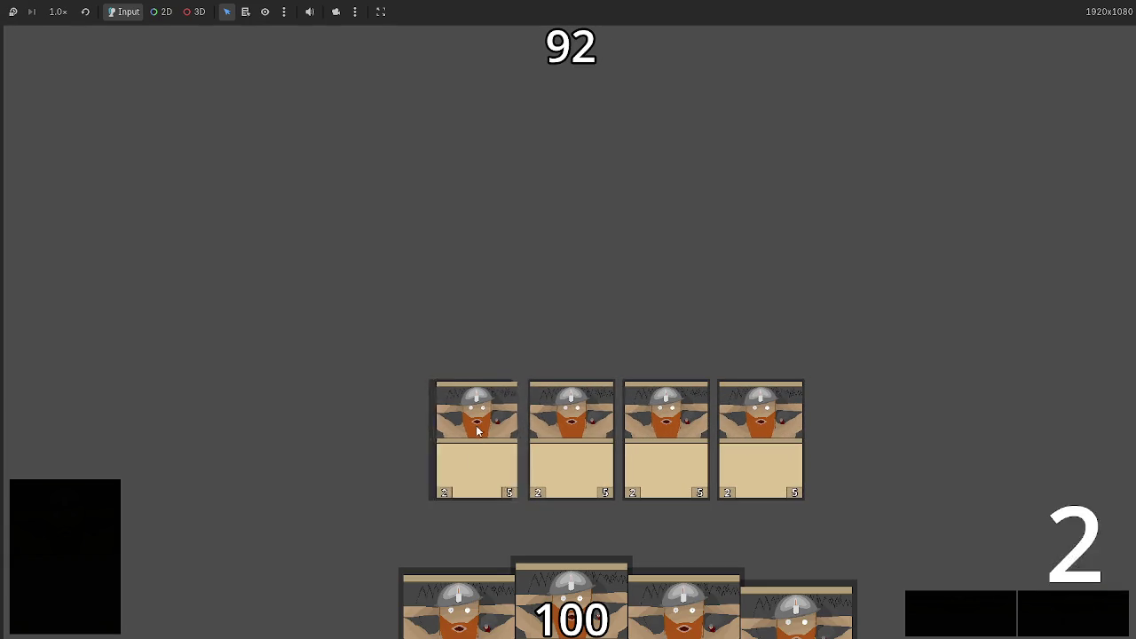
pyautogui.press('F8')
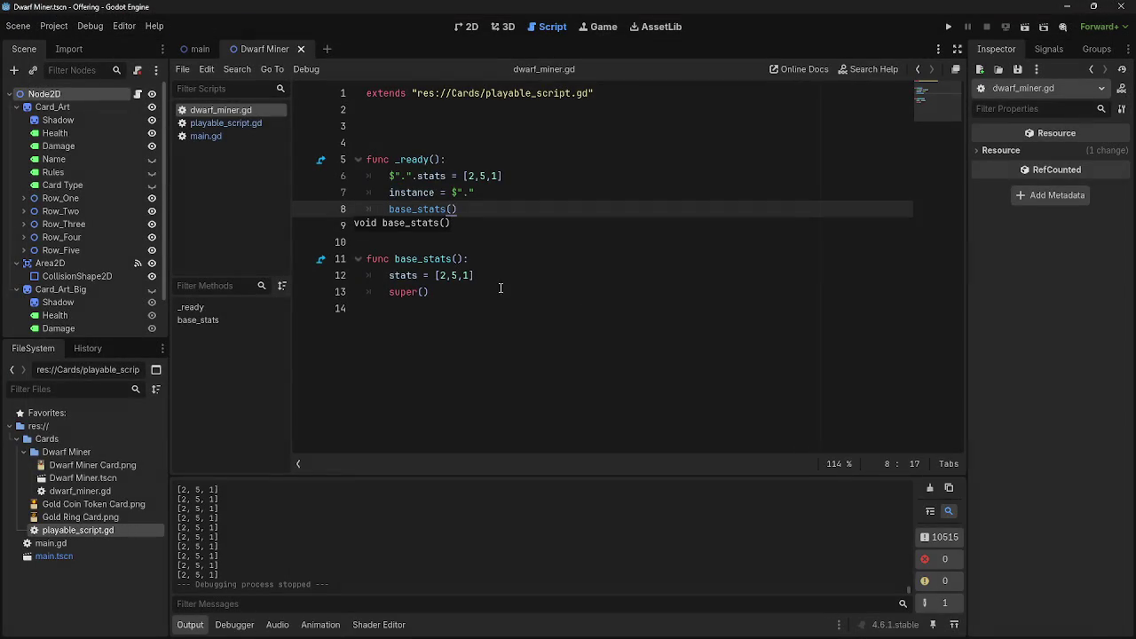
# - Scroll through the card_rotate code in playable_script.gd
pyautogui.click(222, 122)
pyautogui.scroll(-3, 474, 241)
pyautogui.click(474, 241)
pyautogui.scroll(-8, 506, 328)
pyautogui.scroll(2, 504, 334)
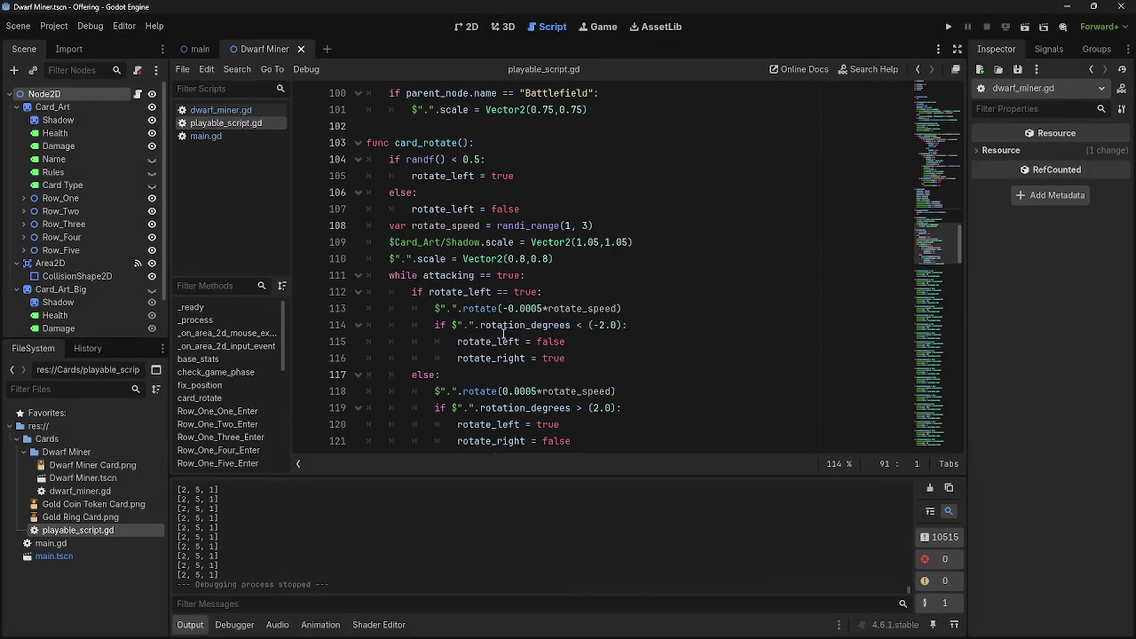
pyautogui.scroll(-2, 504, 333)
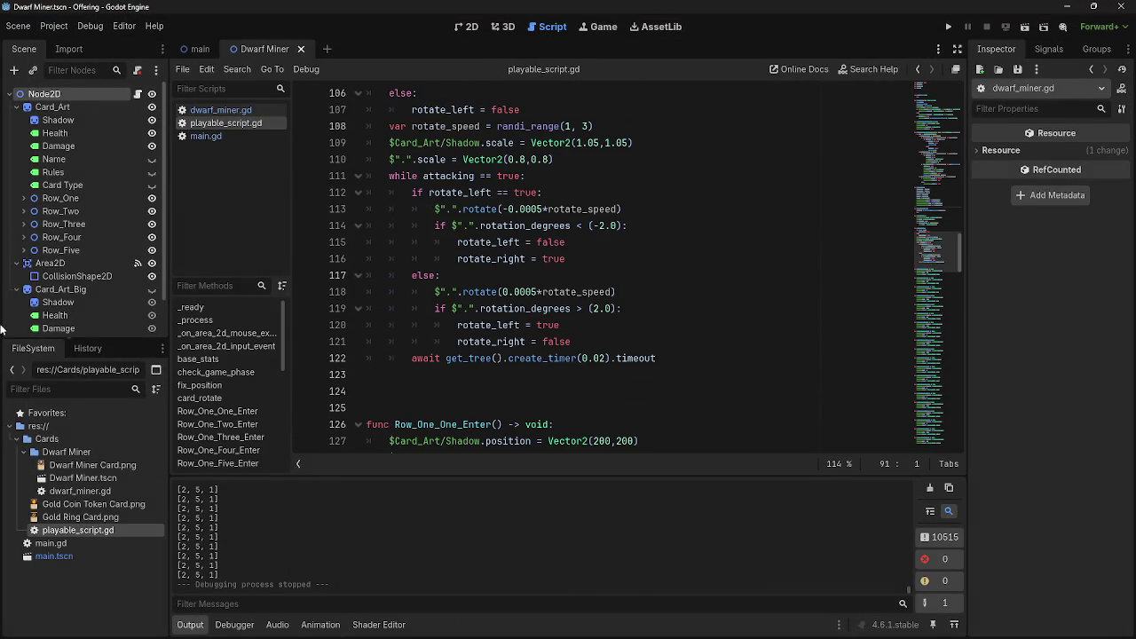
# - Select Card_Art_Big in the Scene dock and scroll to its transform settings in the Inspector
pyautogui.click(105, 288)
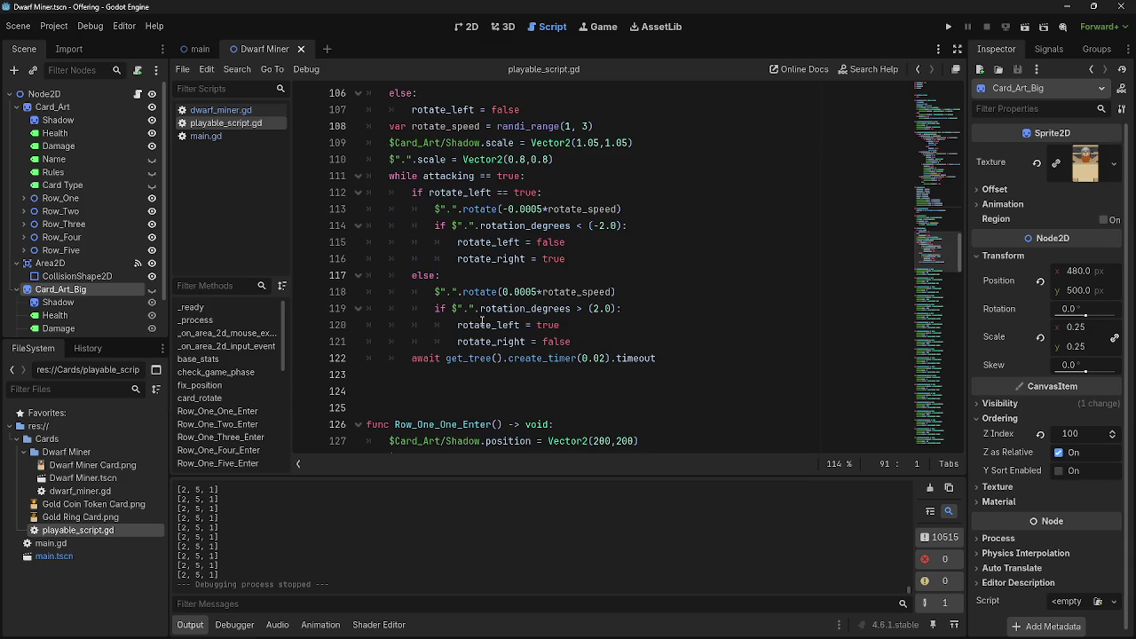
pyautogui.scroll(-2, 483, 321)
pyautogui.scroll(-2, 482, 322)
pyautogui.scroll(-2, 75, 293)
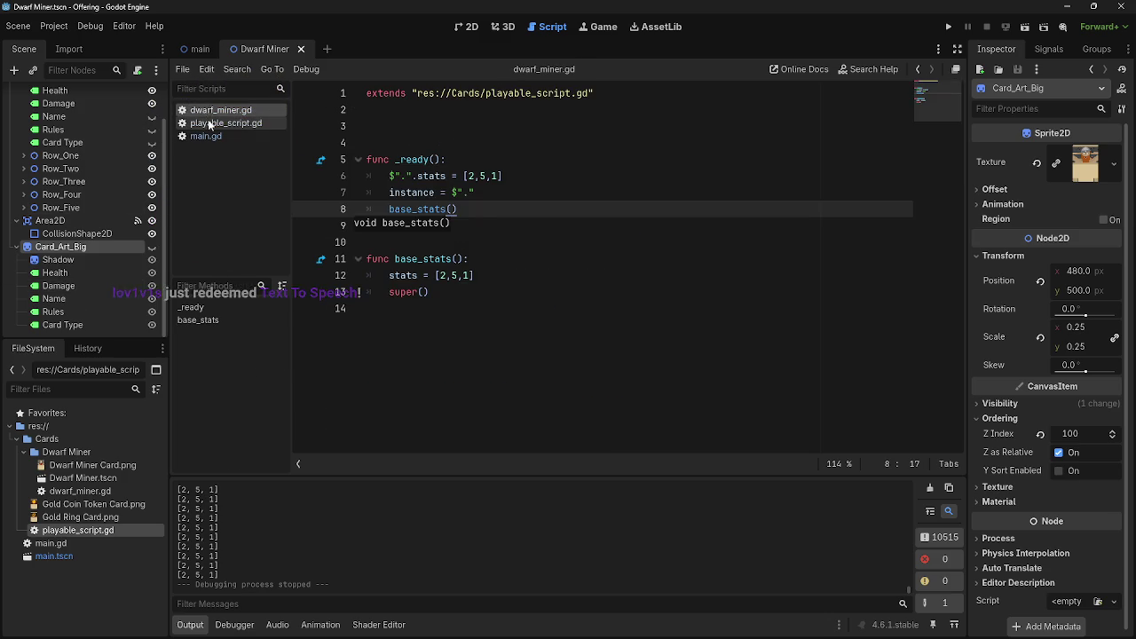
# - Declare var card_stats = [] on a new line 3 of dwarf_miner.gd
pyautogui.click(213, 110)
pyautogui.click(477, 176)
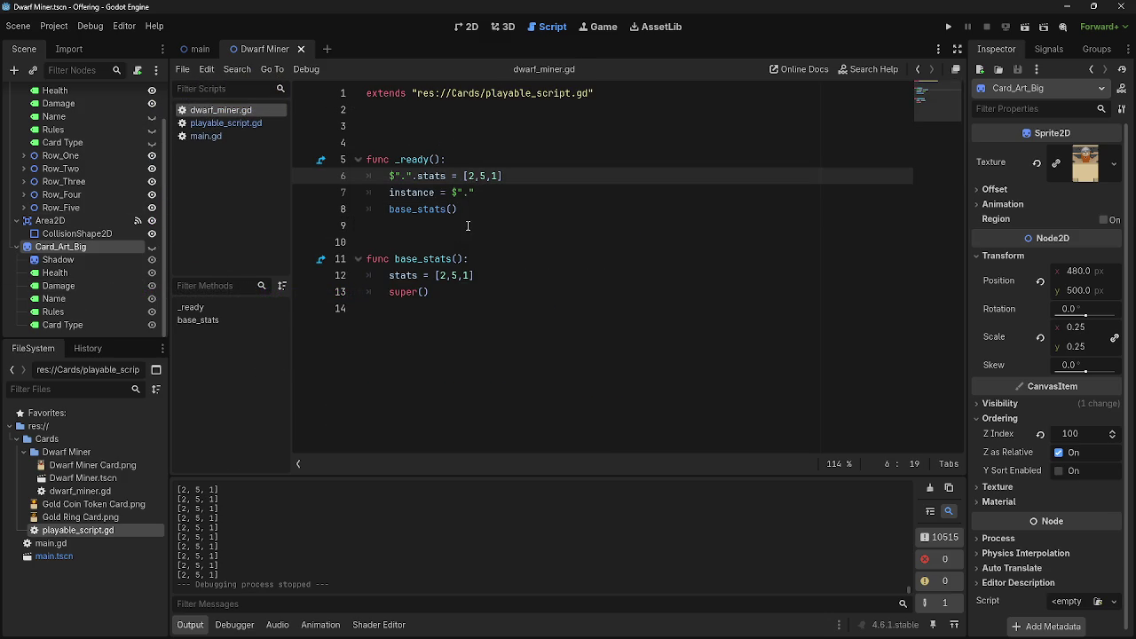
pyautogui.click(491, 114)
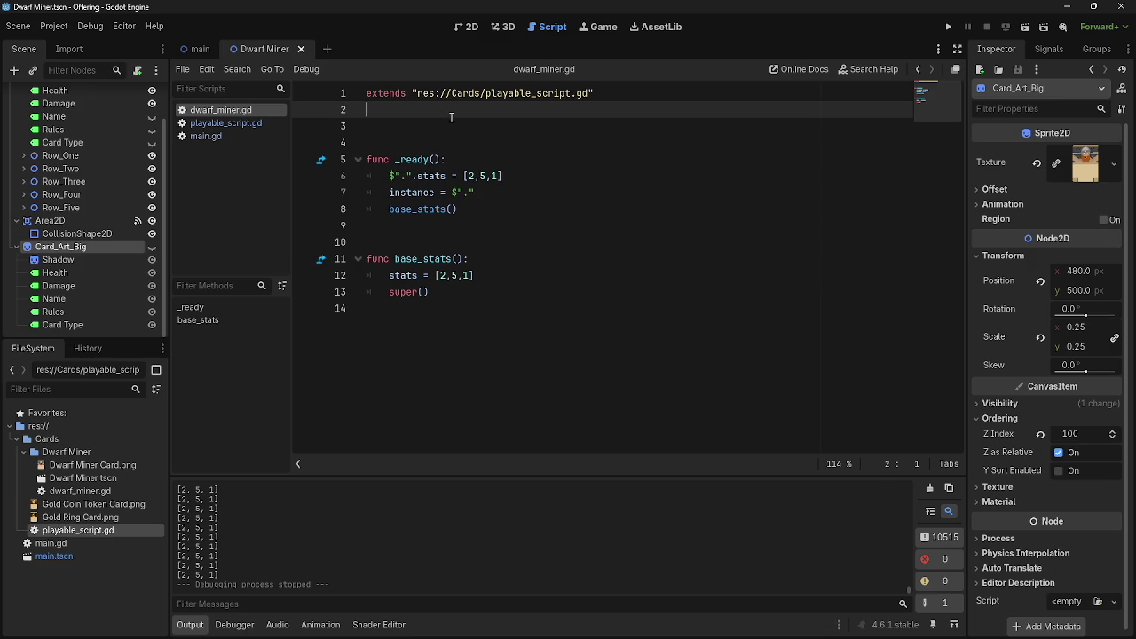
pyautogui.press('Return')
pyautogui.write('base_')
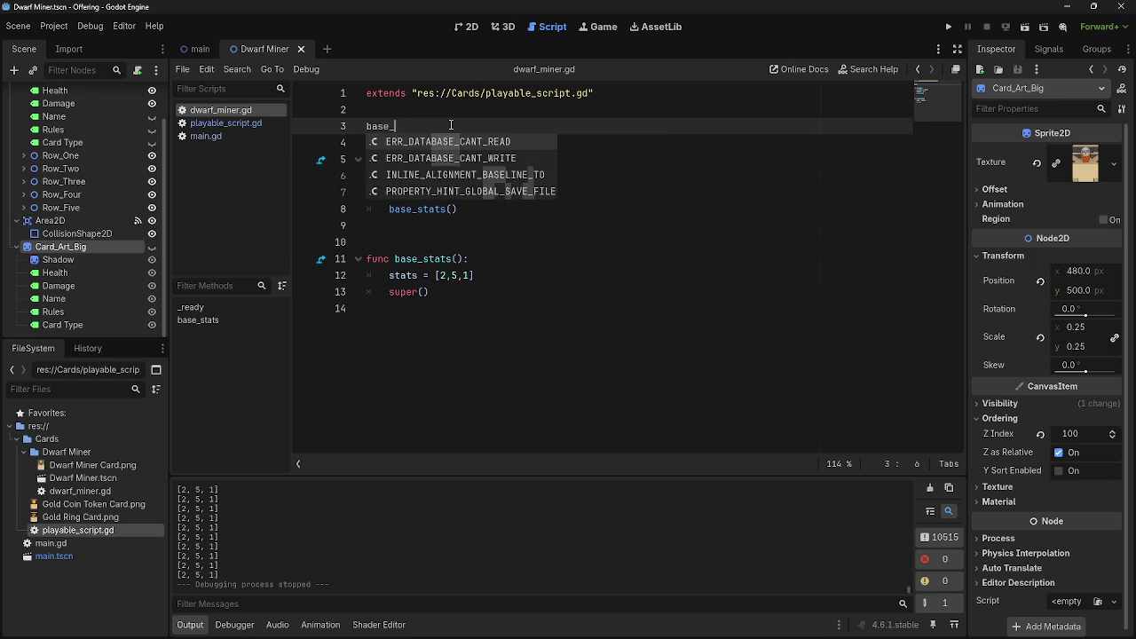
pyautogui.write('stats ')
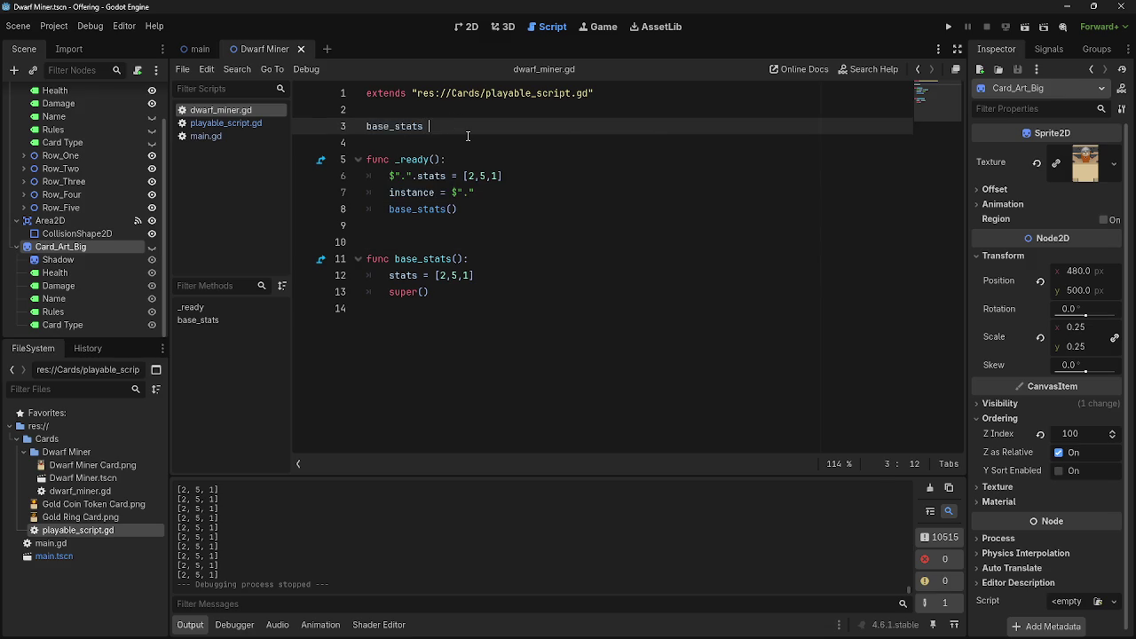
pyautogui.write('= [')
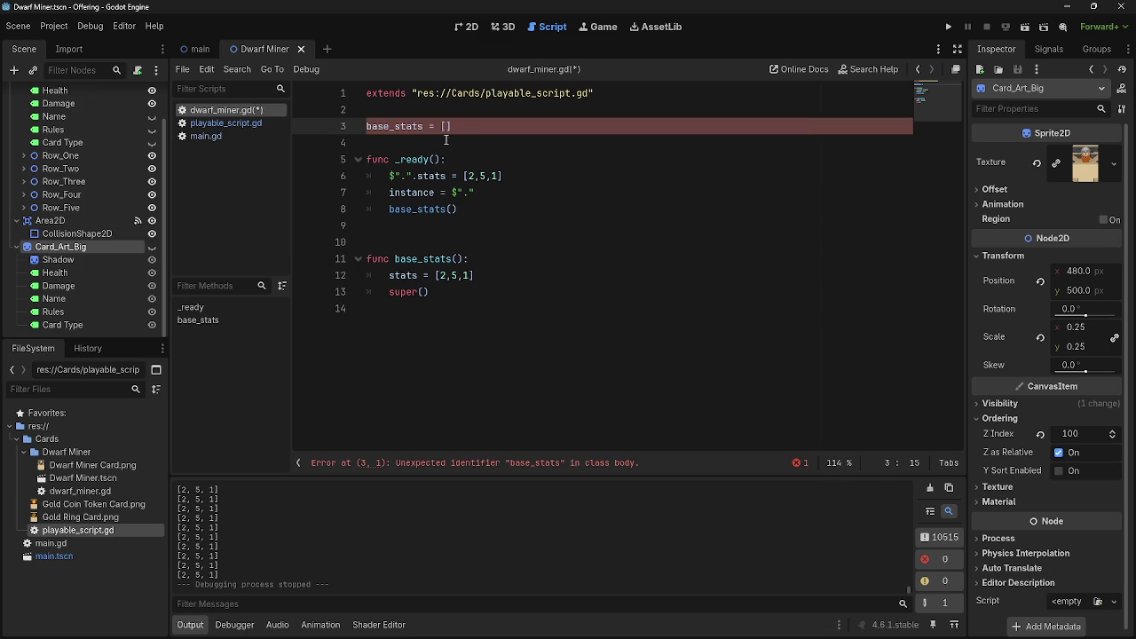
pyautogui.moveTo(389, 126); pyautogui.dragTo(320, 121)
pyautogui.write('card')
pyautogui.click(501, 126)
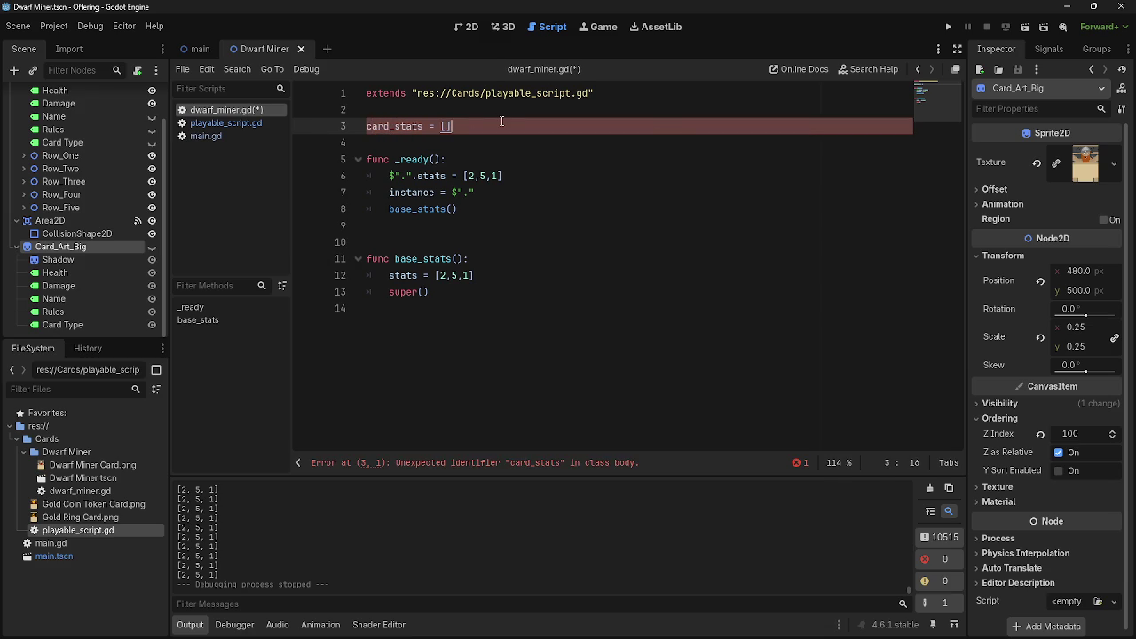
pyautogui.doubleClick(417, 127)
pyautogui.write('base_stats')
pyautogui.press('Home')
pyautogui.write('var')
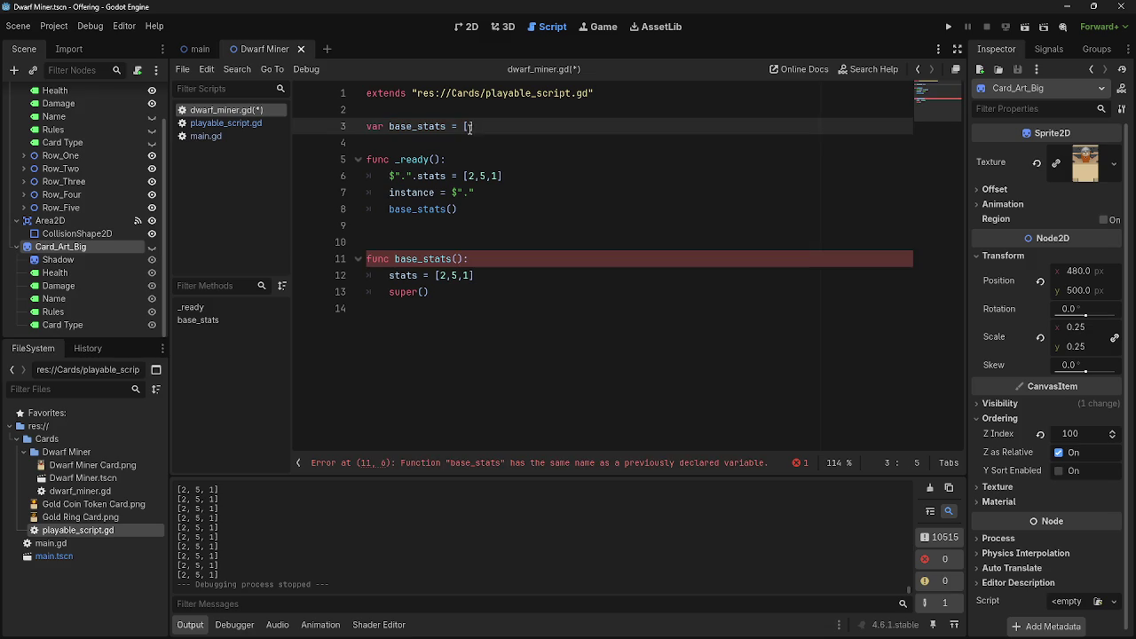
# - Replace the hard-coded [2,5,1] in _ready's stats assignment with base_stats
pyautogui.moveTo(503, 176); pyautogui.dragTo(465, 177)
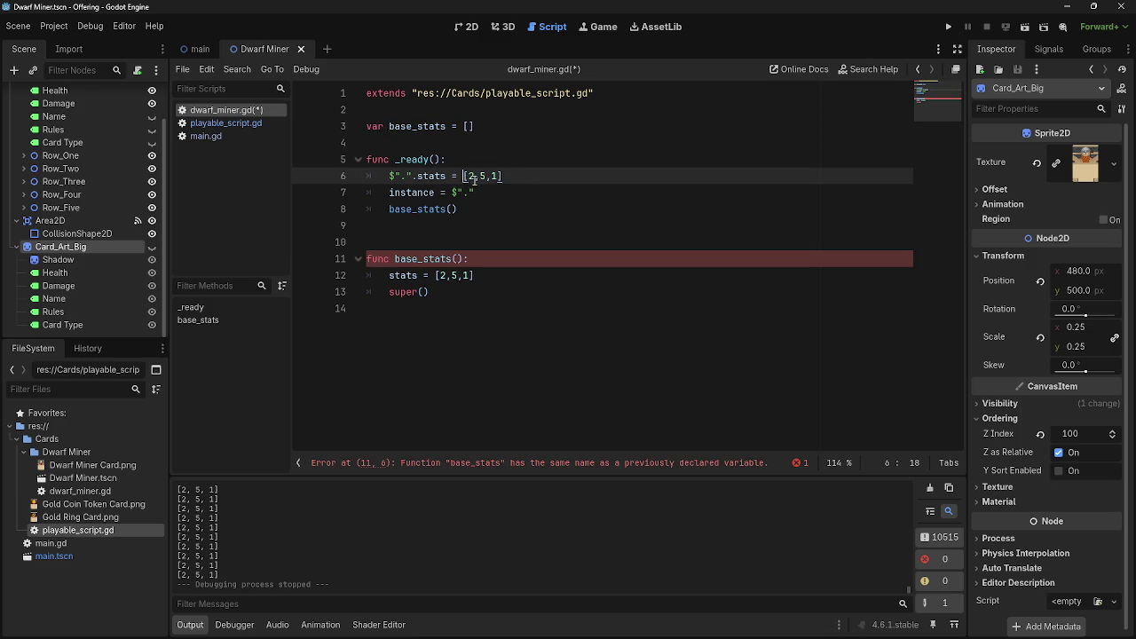
pyautogui.write('base')
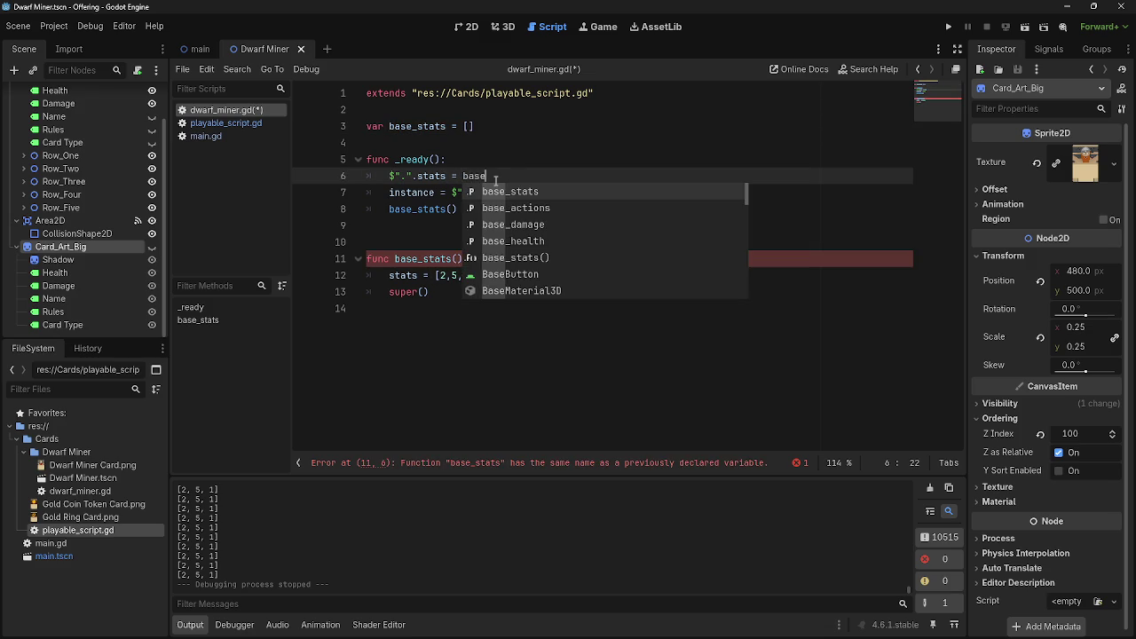
pyautogui.press('Return')
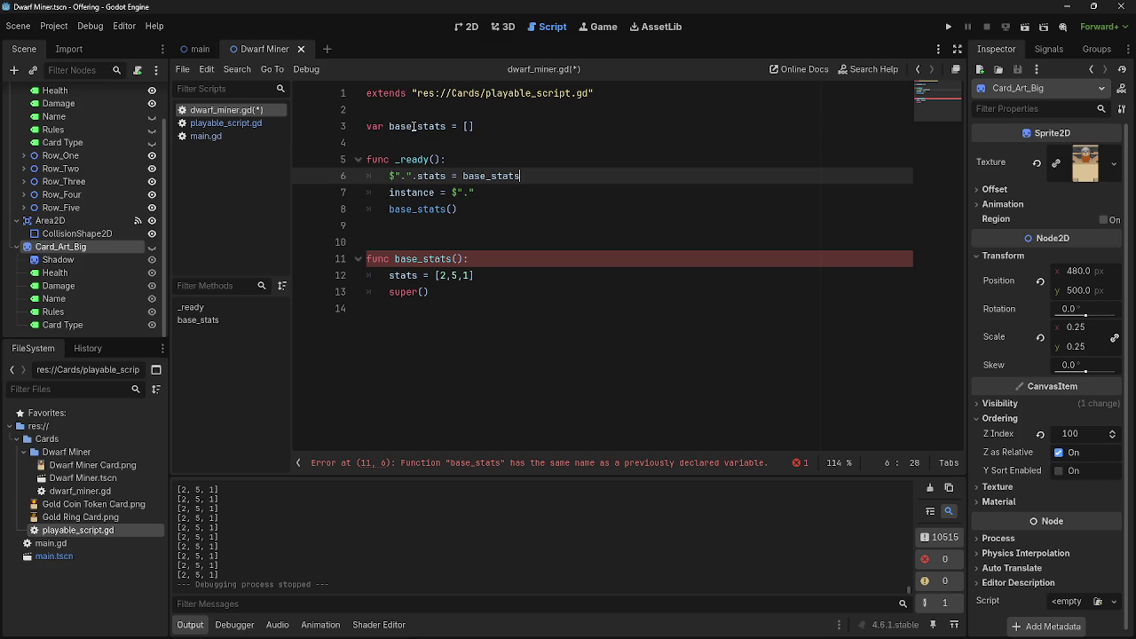
pyautogui.moveTo(412, 127); pyautogui.dragTo(390, 127)
# - Rename the base_stats function and its call to set_base_stats in dwarf_miner.gd
pyautogui.write('card')
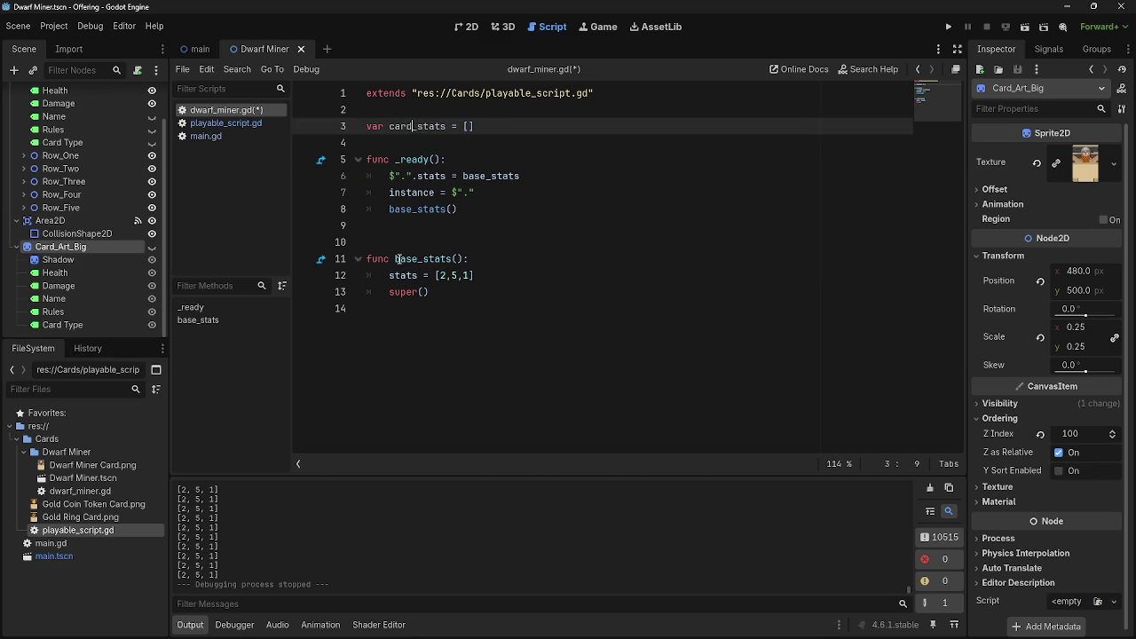
pyautogui.click(395, 259)
pyautogui.write('set_')
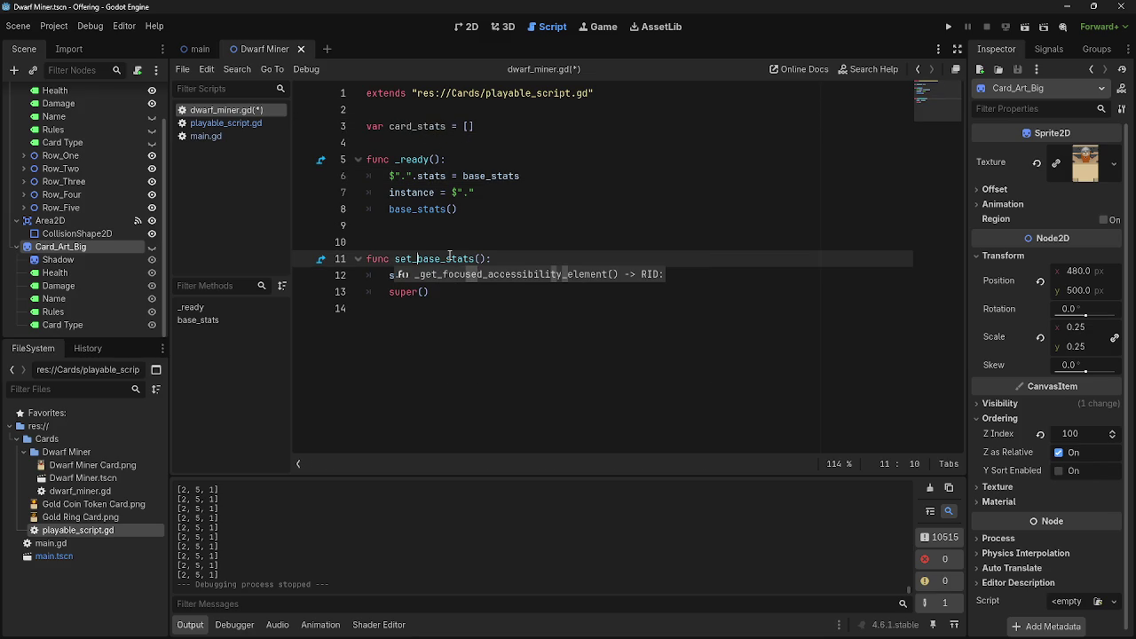
pyautogui.doubleClick(446, 210)
pyautogui.write('set_')
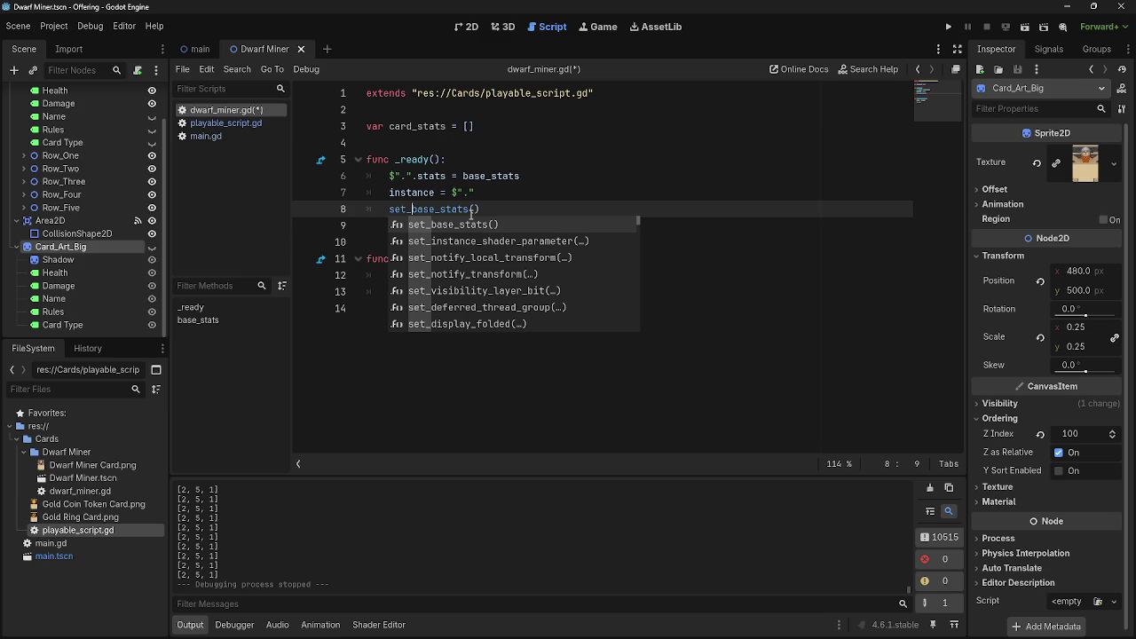
# - Rename base_stats to set_base_stats on line 80 of playable_script.gd and save
pyautogui.click(242, 133)
pyautogui.click(241, 124)
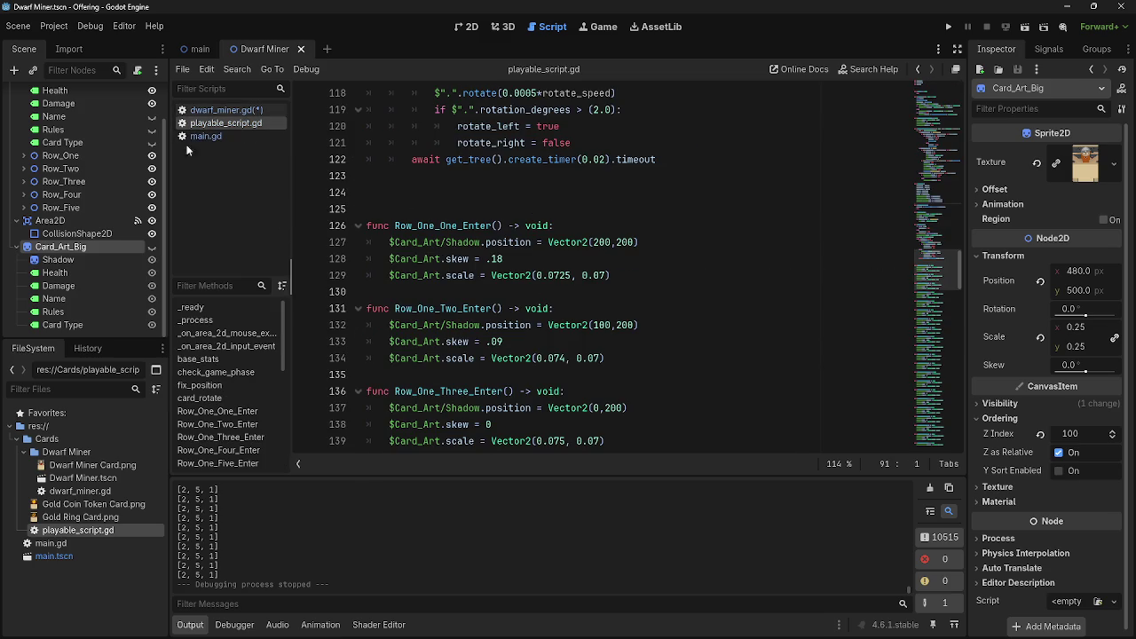
pyautogui.scroll(10, 506, 263)
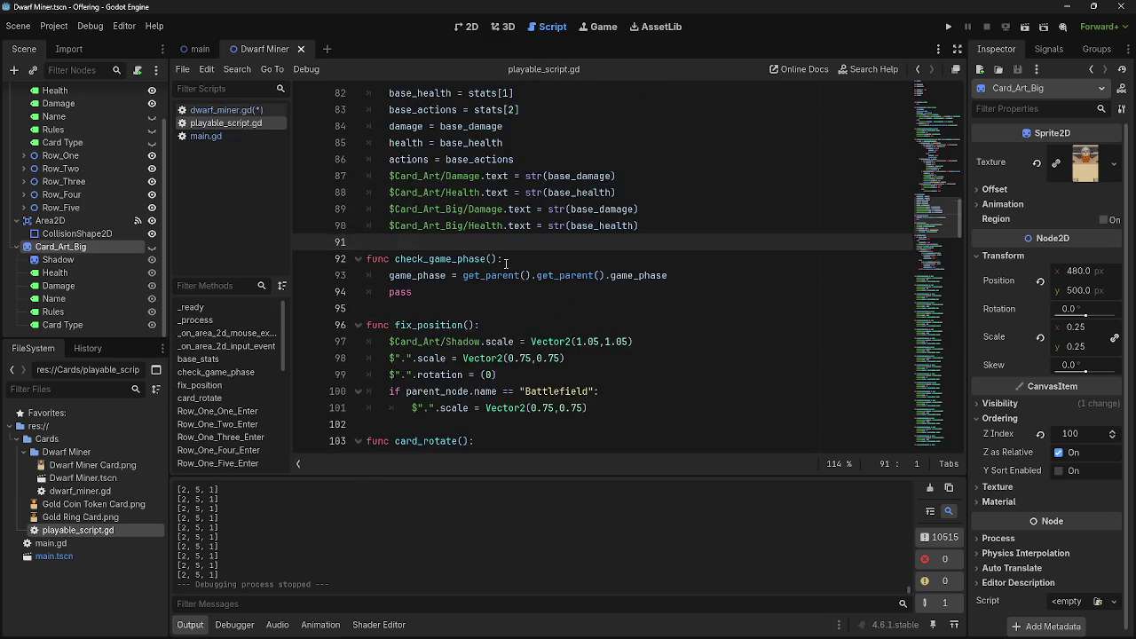
pyautogui.scroll(3, 506, 264)
pyautogui.click(395, 208)
pyautogui.write('set_base_stats():')
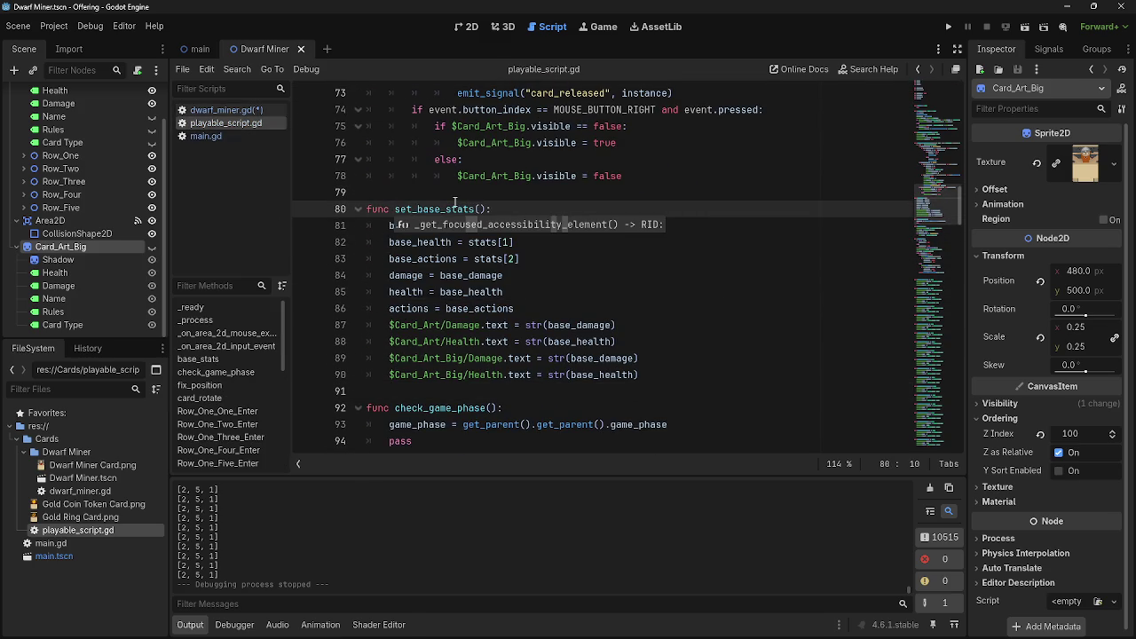
pyautogui.hotkey('ctrl', 's')
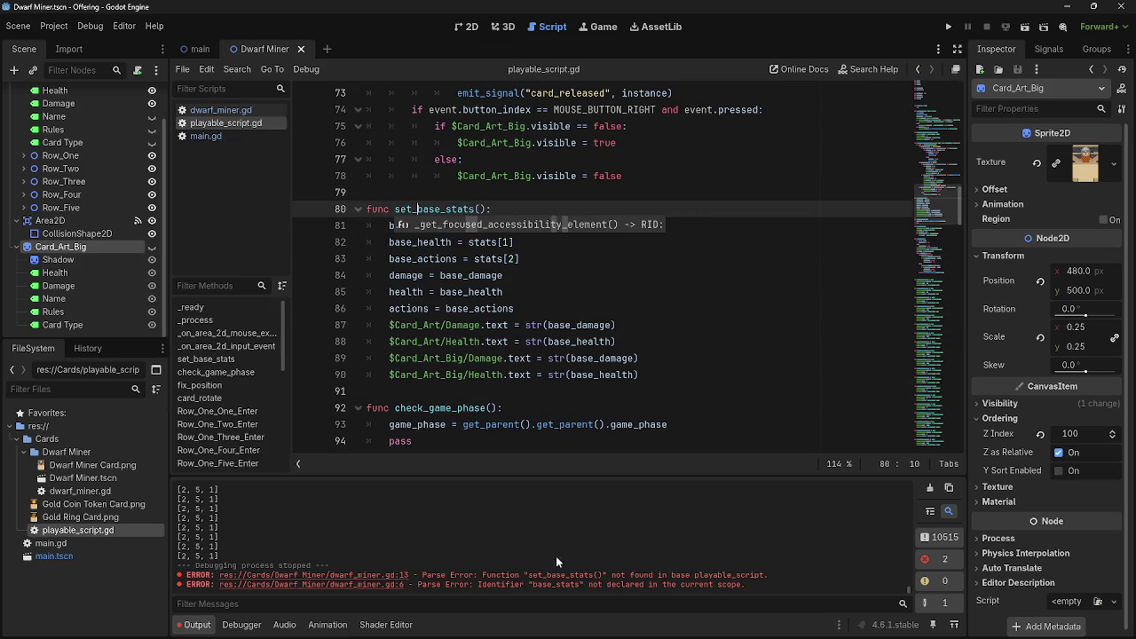
# - Rename the card_stats variable on line 3 of dwarf_miner.gd to base_stats
pyautogui.click(238, 108)
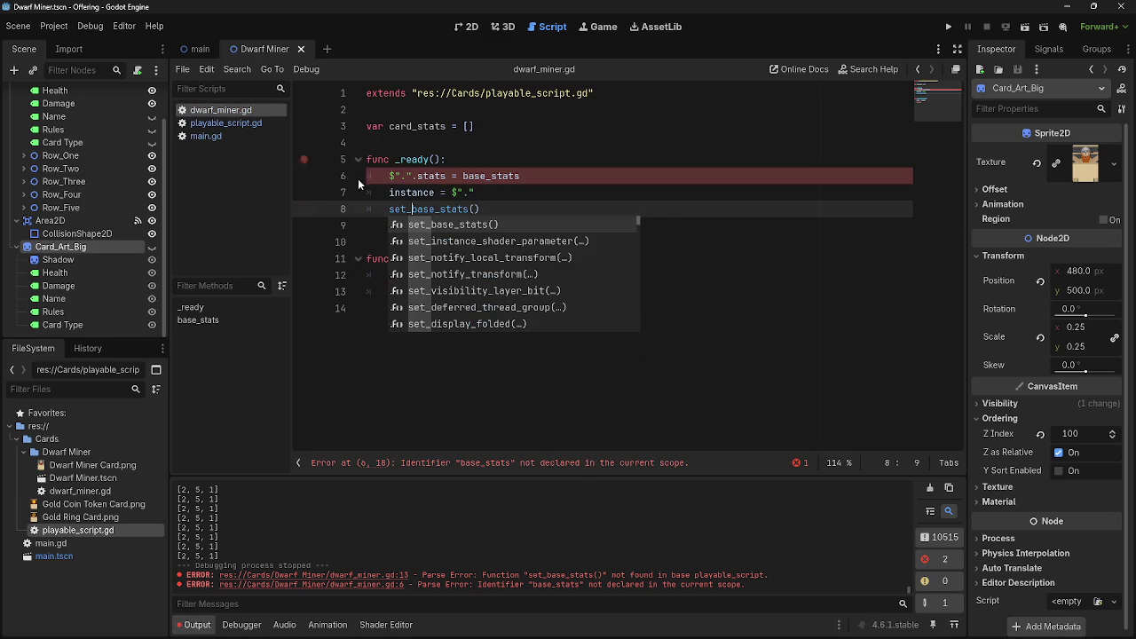
pyautogui.click(483, 176)
pyautogui.doubleClick(492, 175)
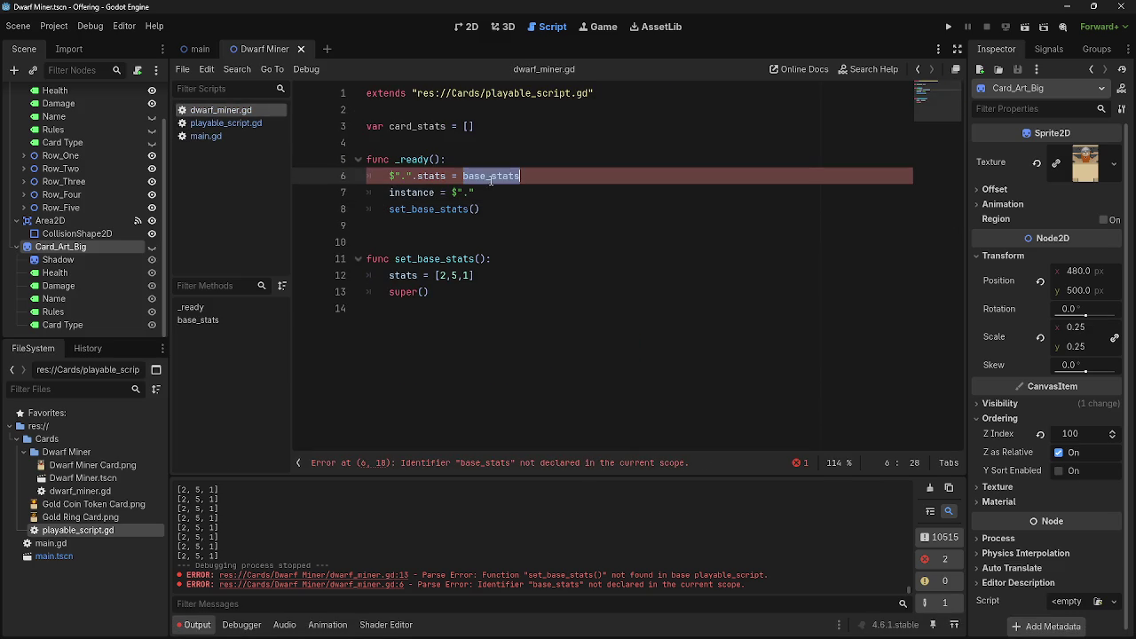
pyautogui.doubleClick(417, 126)
pyautogui.write('base')
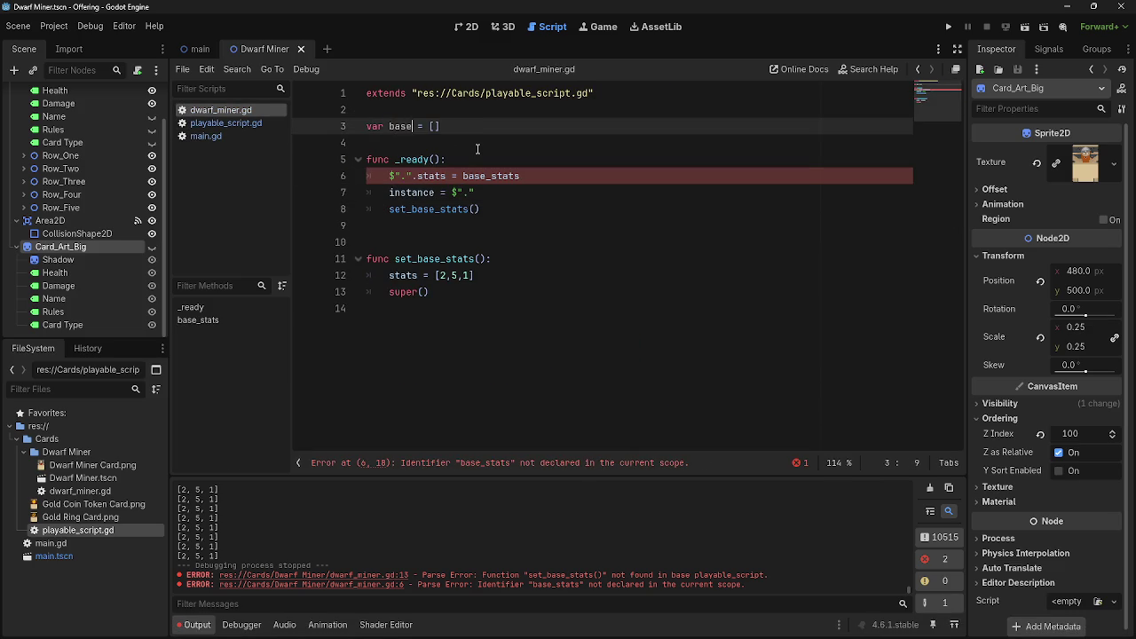
pyautogui.write('_s')
pyautogui.write('at')
pyautogui.press('BackSpace')
pyautogui.press('BackSpace')
pyautogui.write('tats')
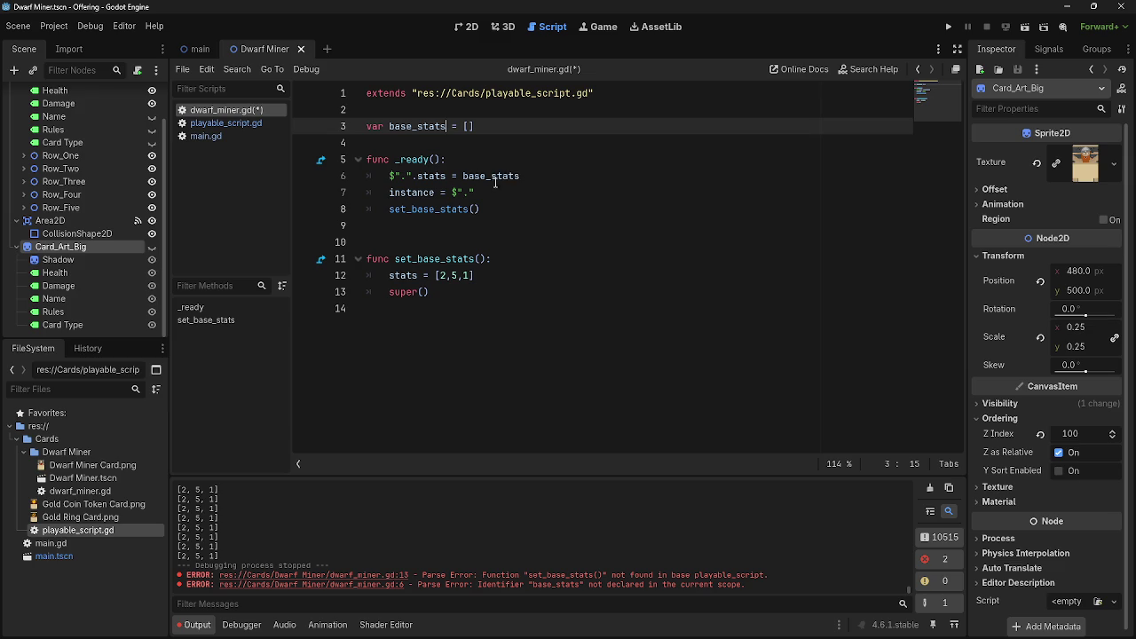
# - Delete the hard-coded [2,5,1] stats line 12 and run the game
pyautogui.moveTo(475, 275); pyautogui.dragTo(359, 275)
pyautogui.write('base')
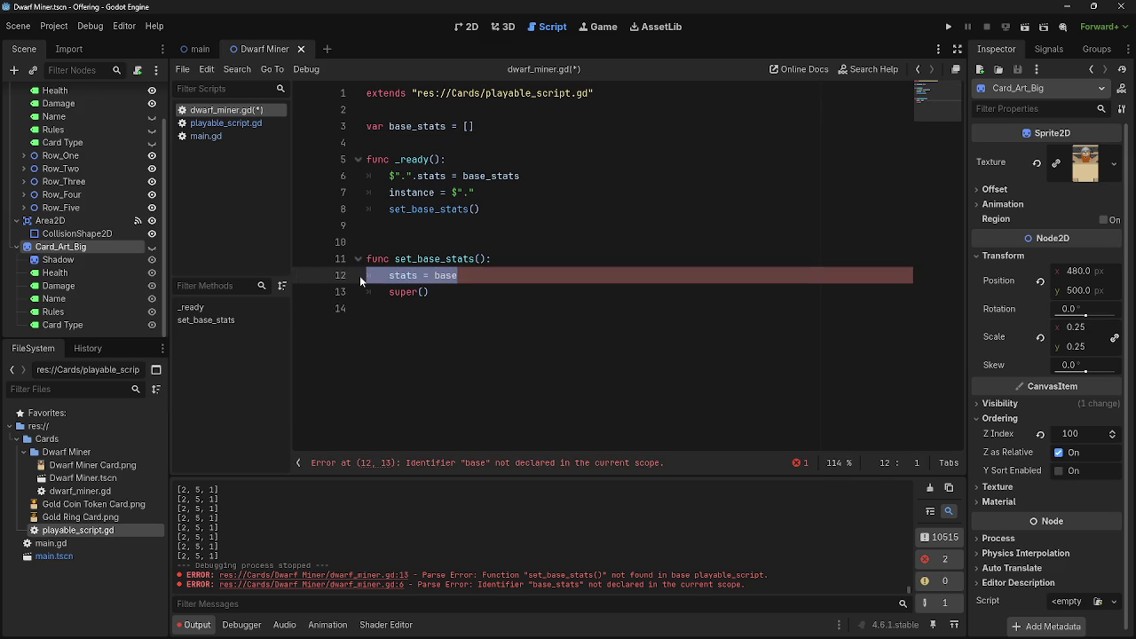
pyautogui.press('BackSpace')
pyautogui.press('BackSpace')
pyautogui.click(1024, 28)
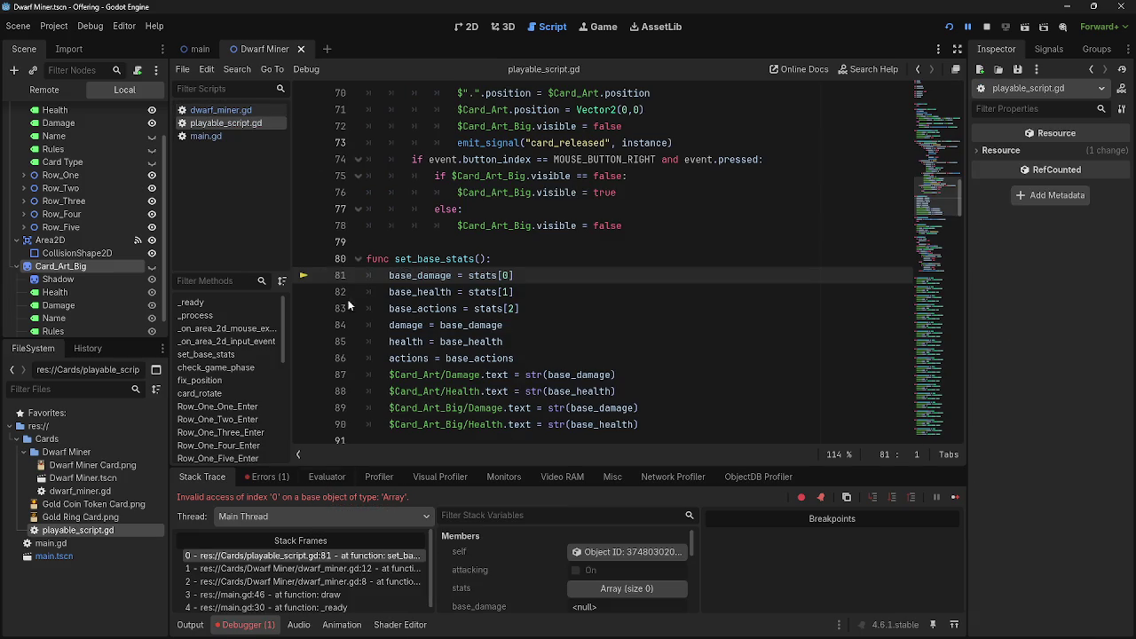
# - Fill base_stats with -1,-1,-1 in dwarf_miner.gd, then run and stop the game
pyautogui.click(220, 110)
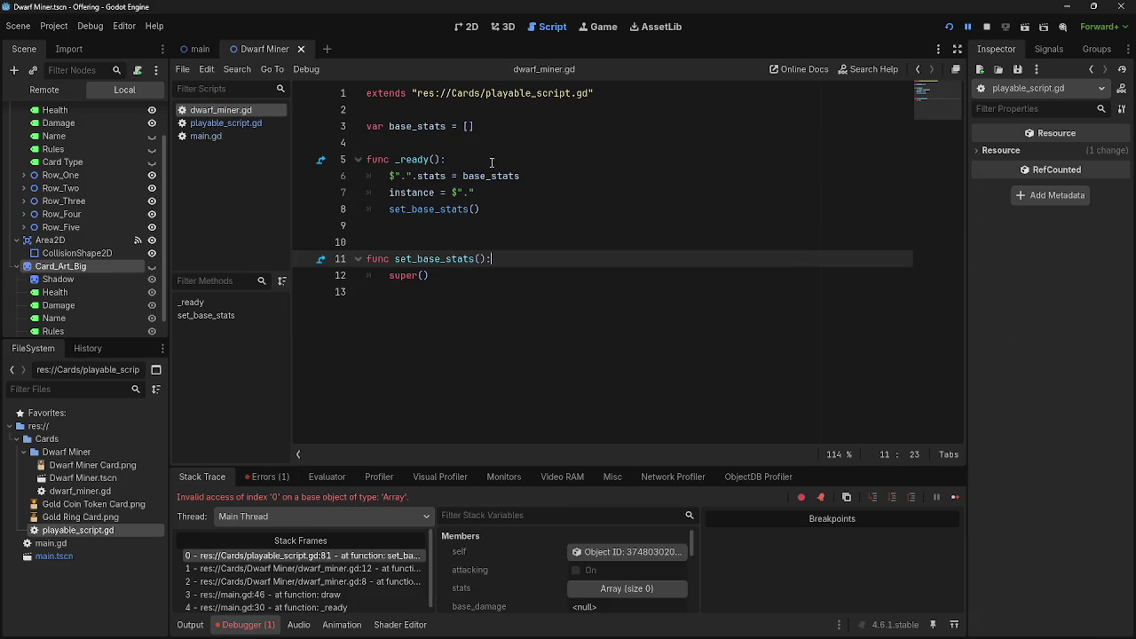
pyautogui.click(470, 127)
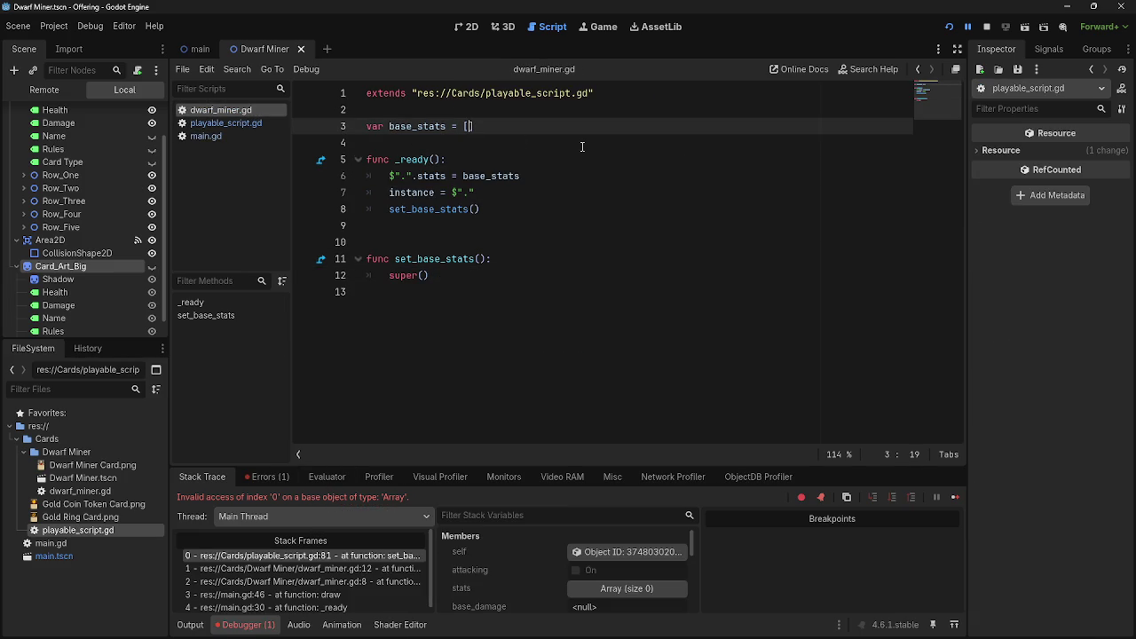
pyautogui.click(223, 122)
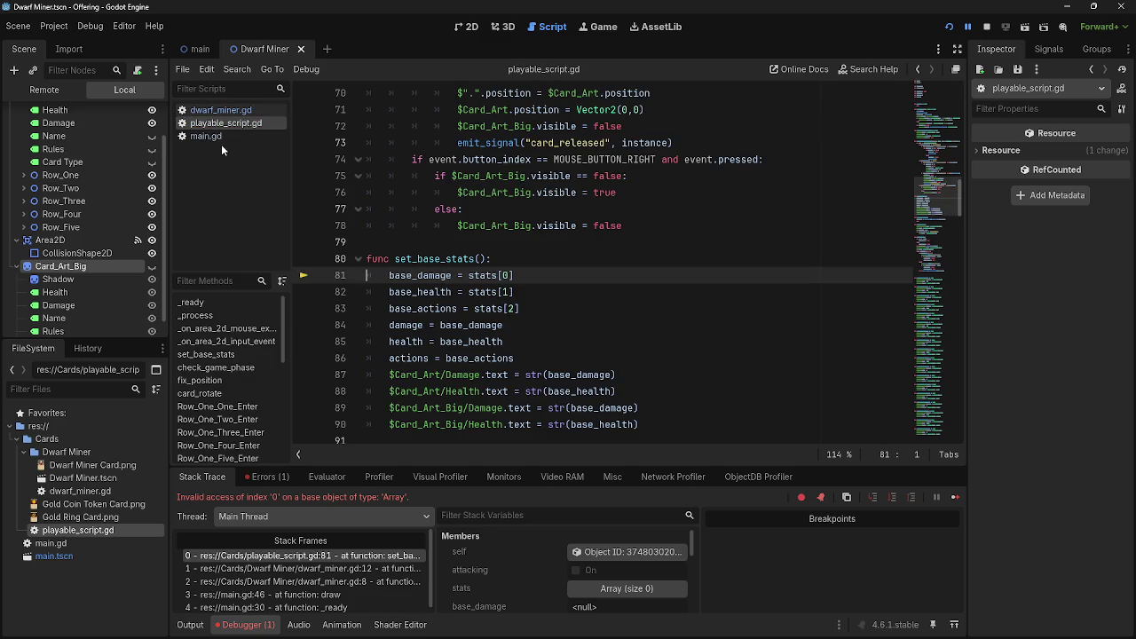
pyautogui.click(225, 112)
pyautogui.write('-1,-1,-1')
pyautogui.press('F5')
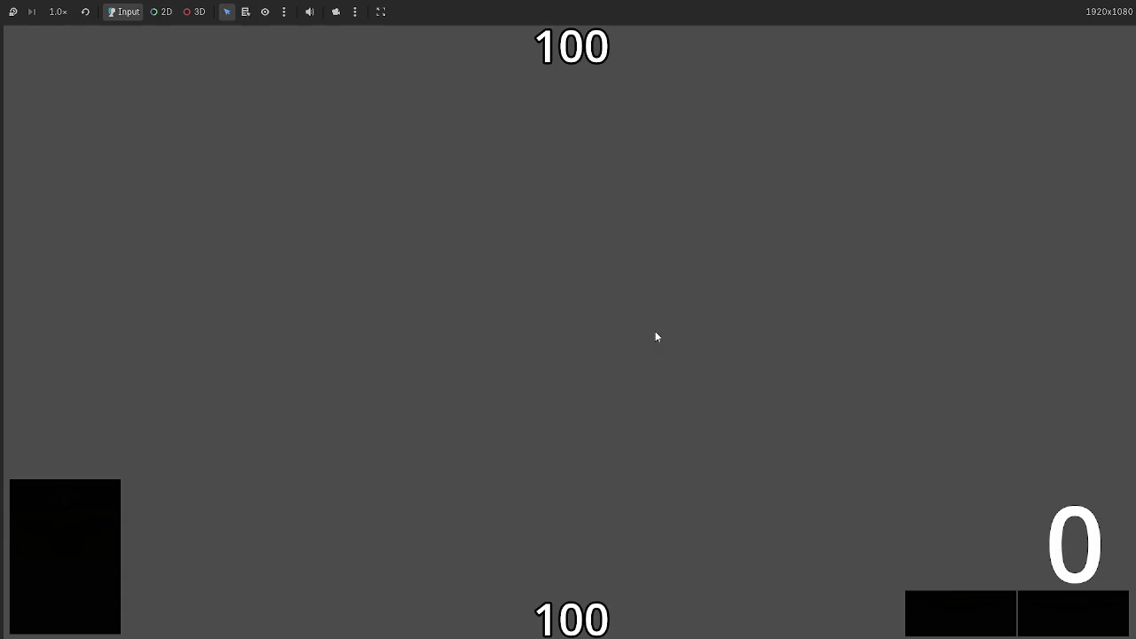
pyautogui.press('F8')
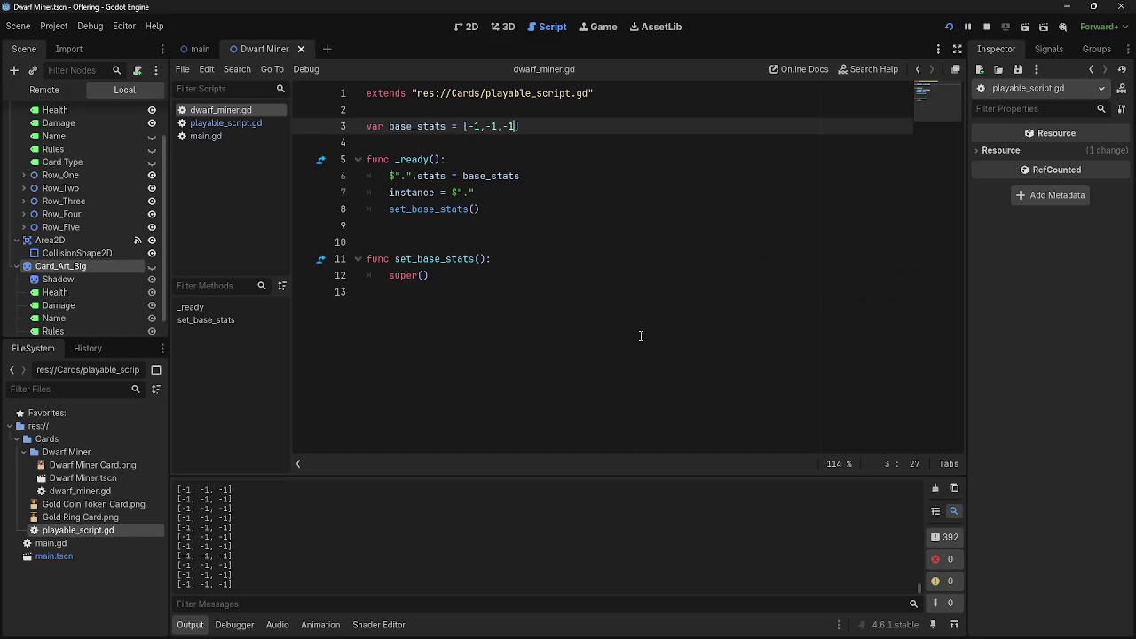
# - Playtest by dropping a Dwarf Miner card on the centre slot, then empty base_stats to []
pyautogui.click(222, 123)
pyautogui.click(227, 114)
pyautogui.press('F5')
pyautogui.moveTo(571, 586); pyautogui.dragTo(565, 309)
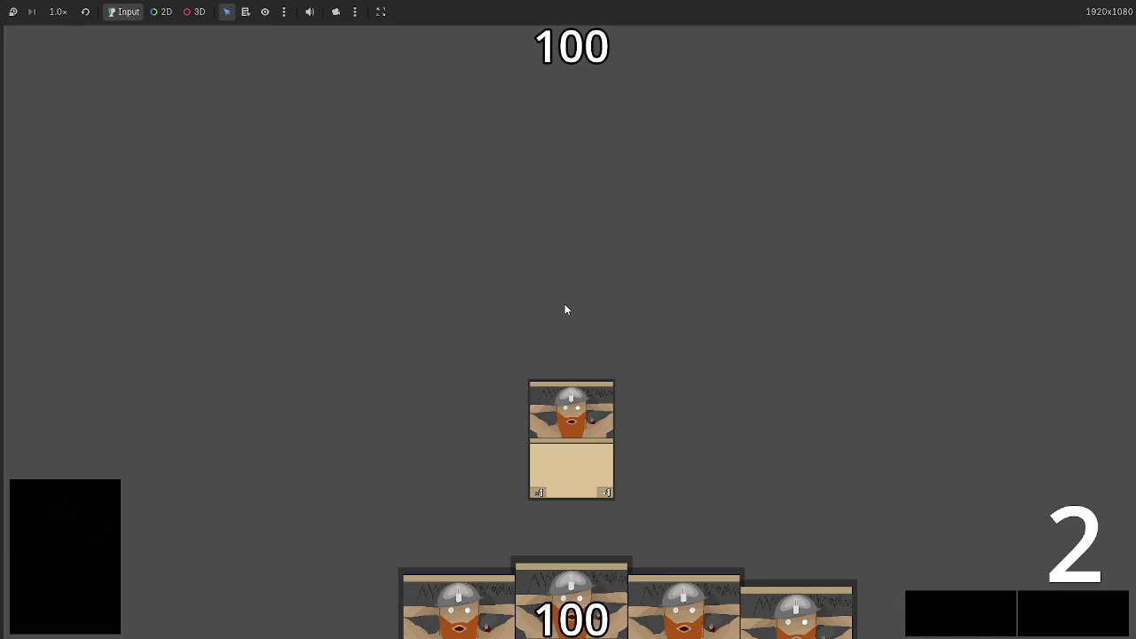
pyautogui.press('F8')
pyautogui.click(510, 129)
pyautogui.press('BackSpace')
pyautogui.press('BackSpace')
pyautogui.press('BackSpace')
pyautogui.press('BackSpace')
pyautogui.press('BackSpace')
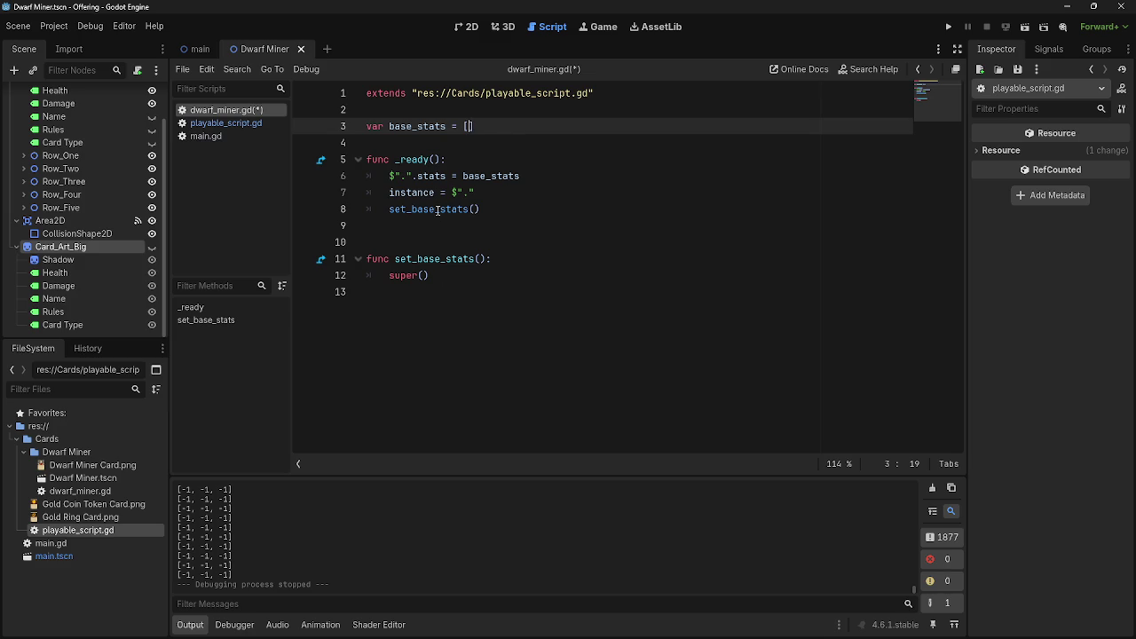
# - Remove the extra blank line above set_base_stats and review the script against playable_script.gd
pyautogui.click(433, 242)
pyautogui.press('BackSpace')
pyautogui.moveTo(367, 91); pyautogui.dragTo(535, 287)
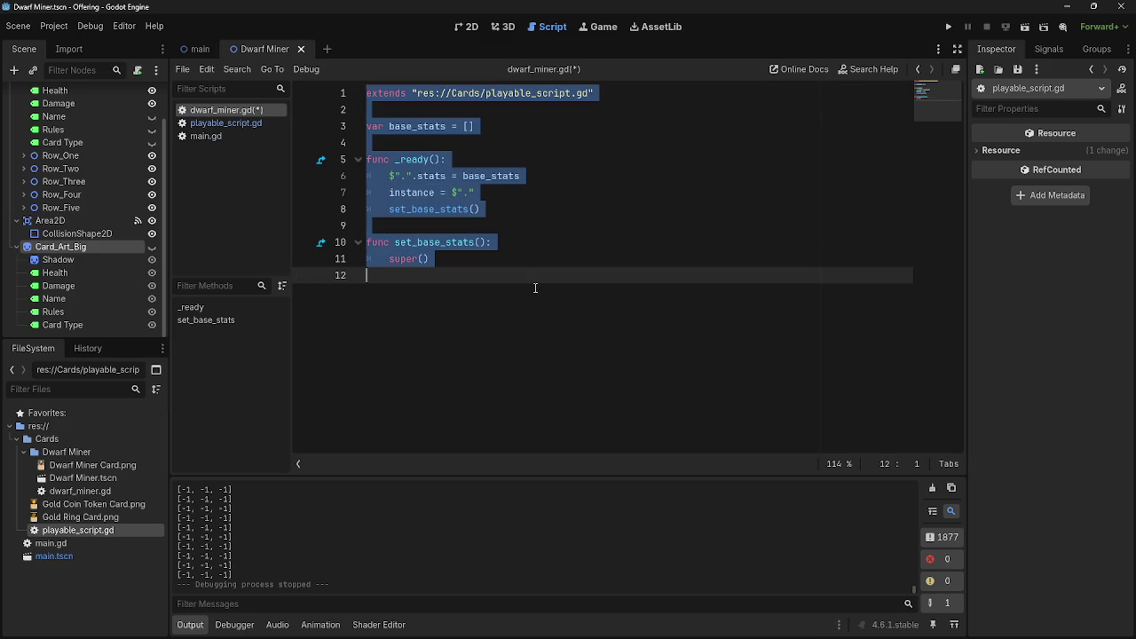
pyautogui.click(513, 284)
pyautogui.hotkey('ctrl', 'a')
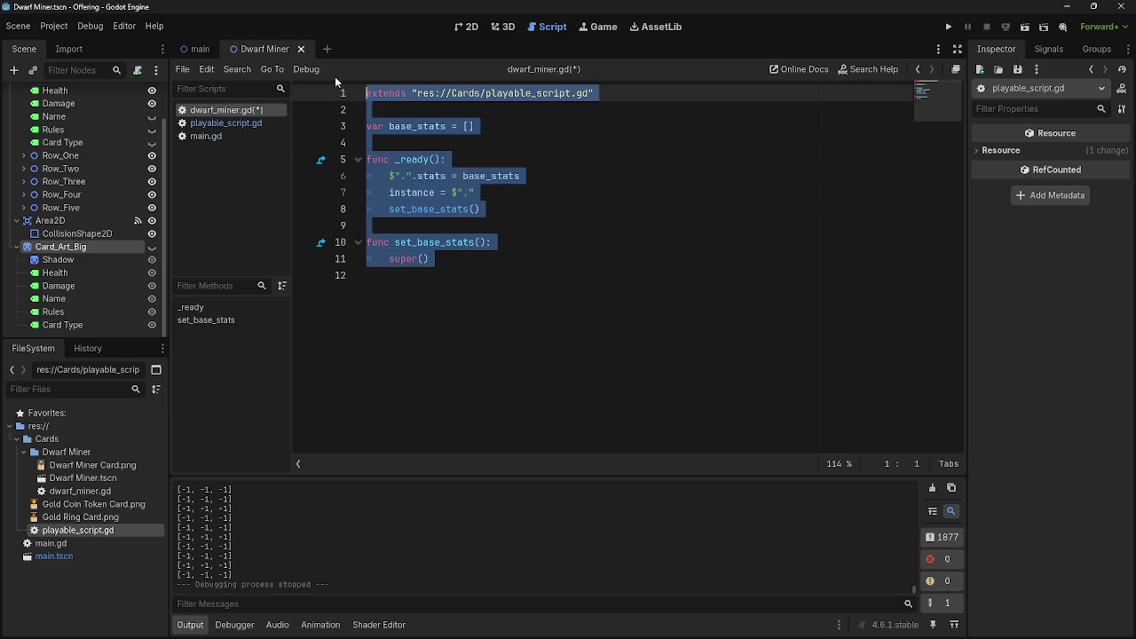
pyautogui.click(453, 282)
pyautogui.moveTo(453, 282)
pyautogui.mouseDown()
pyautogui.moveTo(489, 241)
pyautogui.moveTo(304, 68)
pyautogui.mouseUp()
pyautogui.click(468, 126)
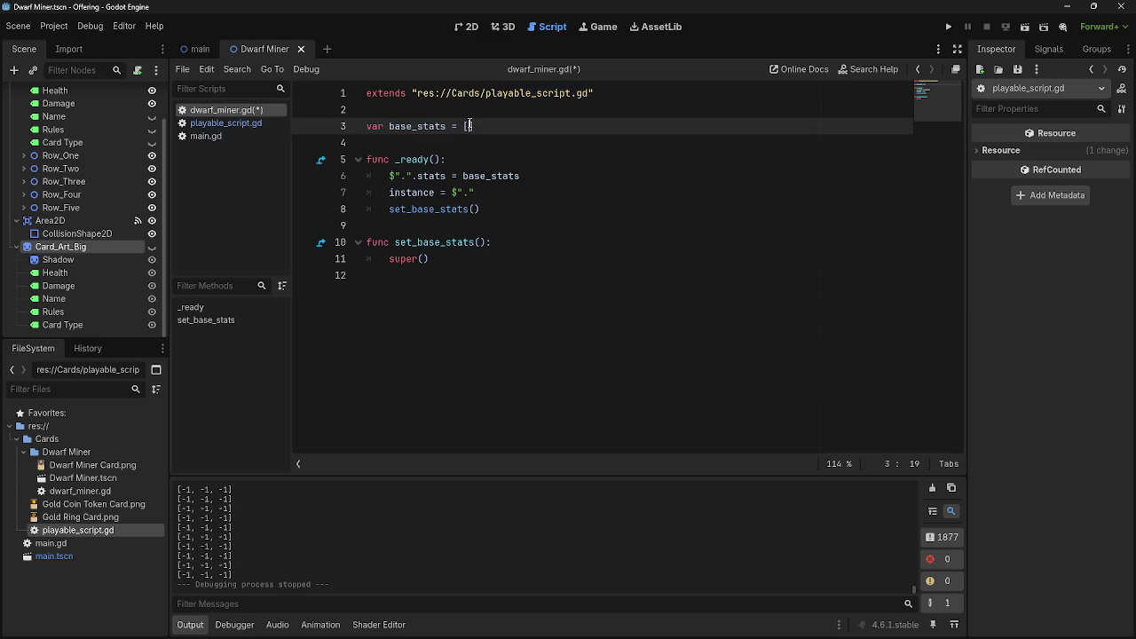
pyautogui.tripleClick(366, 126)
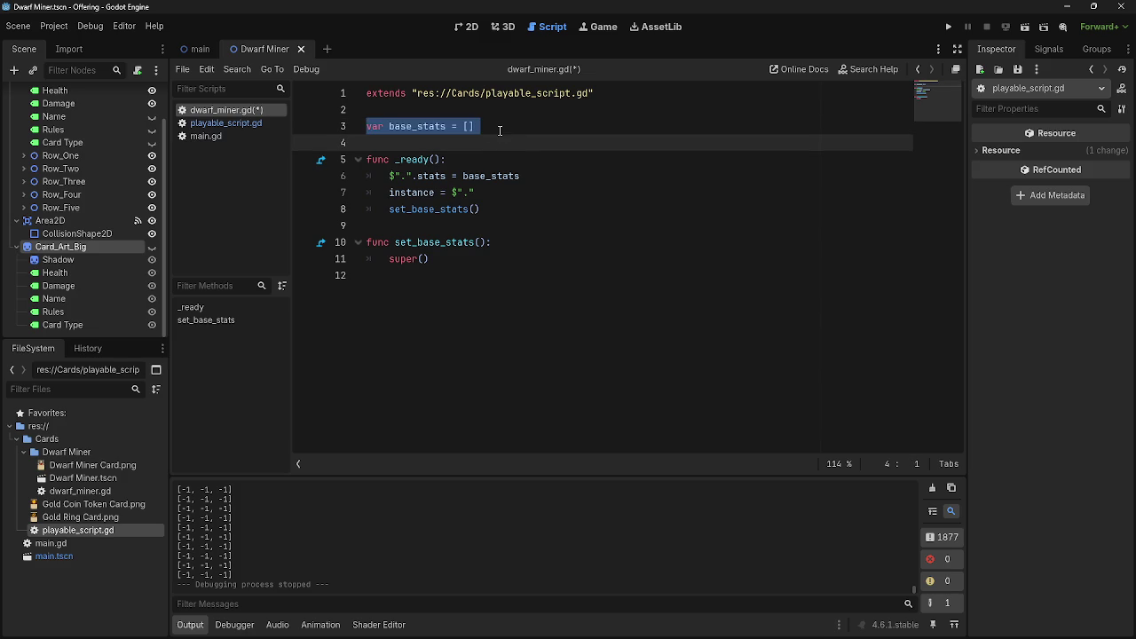
pyautogui.click(500, 126)
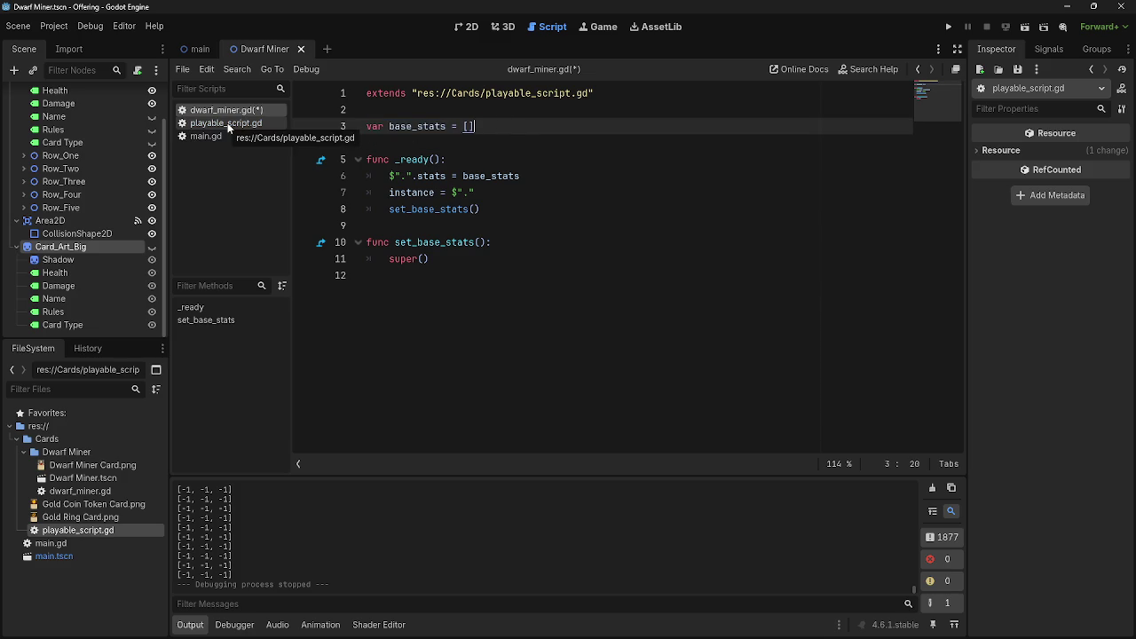
pyautogui.click(228, 124)
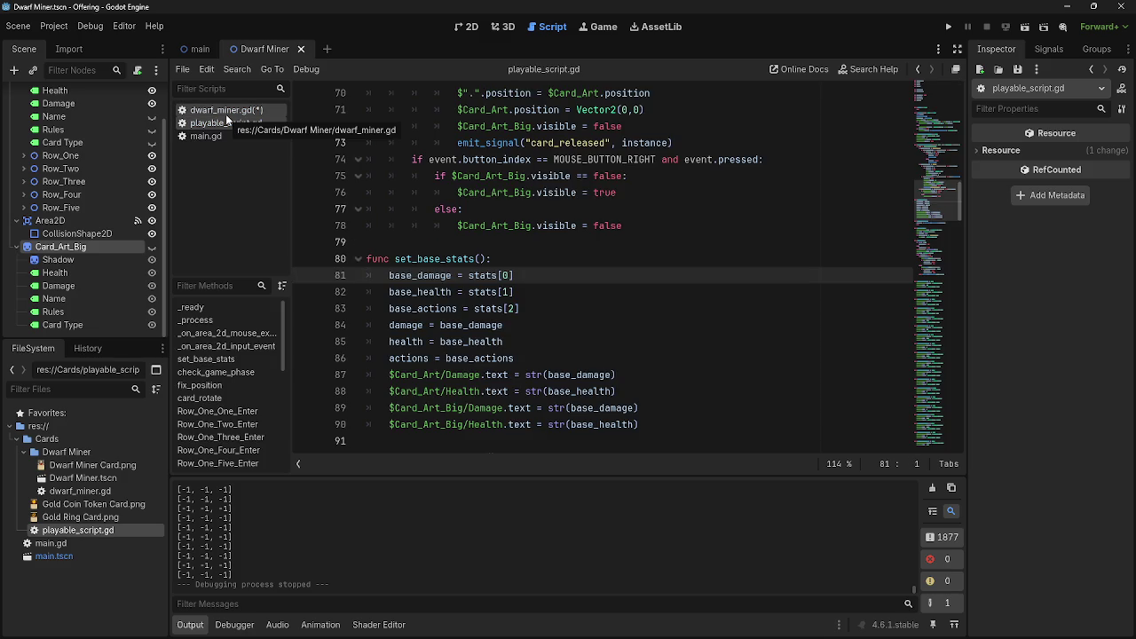
pyautogui.click(225, 113)
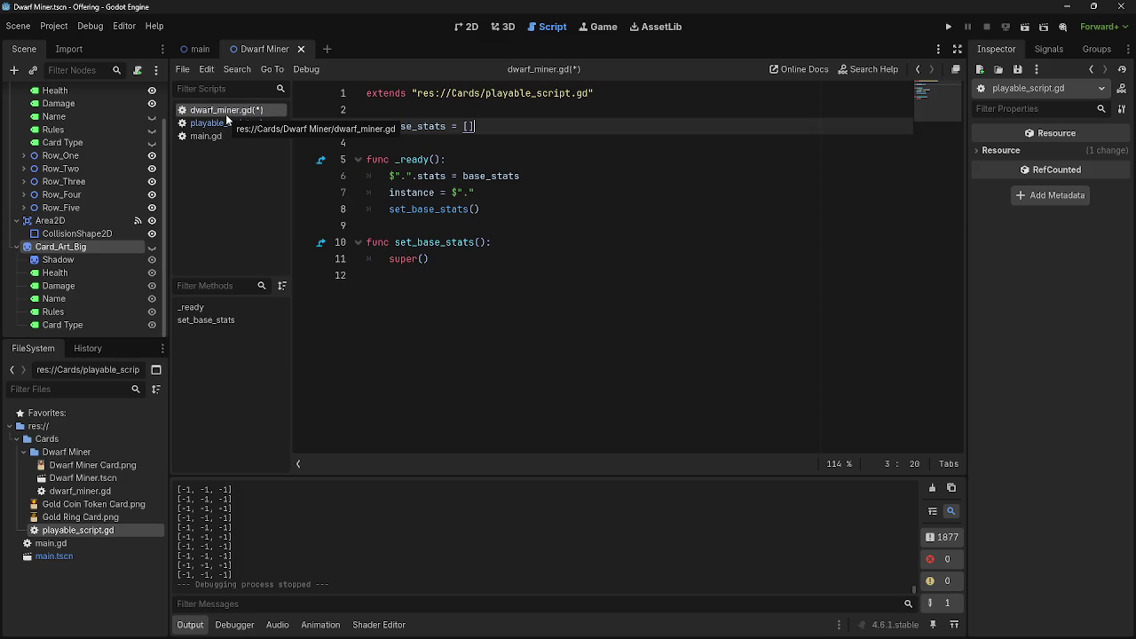
# - Fill base_stats with 2,5,1 and add a # base_health comment two lines below
pyautogui.click(213, 124)
pyautogui.scroll(6, 493, 347)
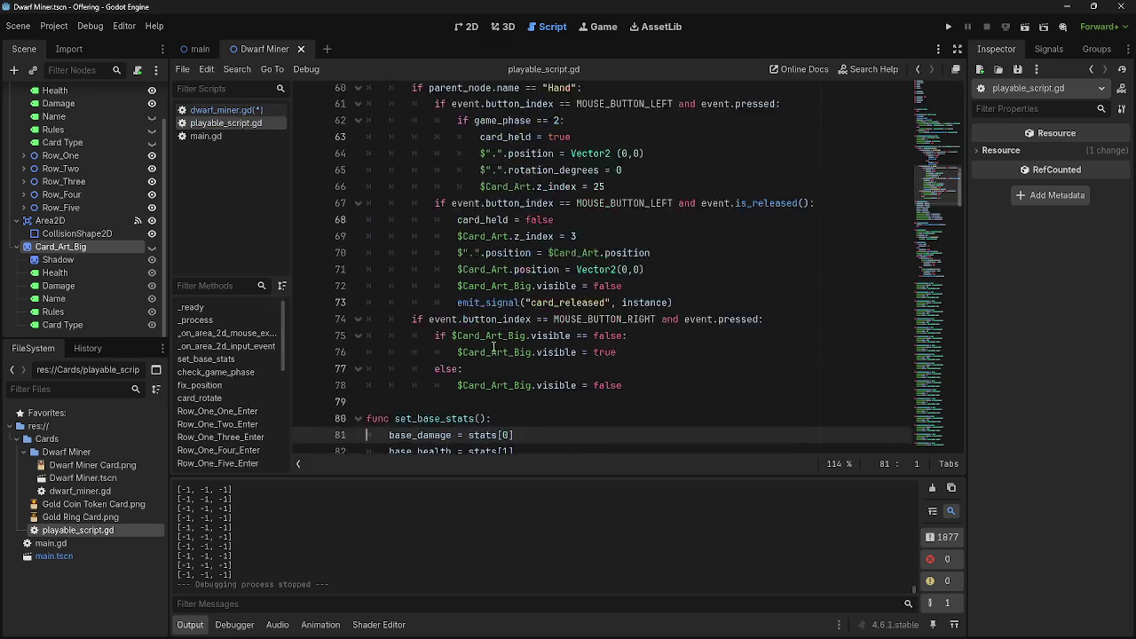
pyautogui.scroll(10, 493, 347)
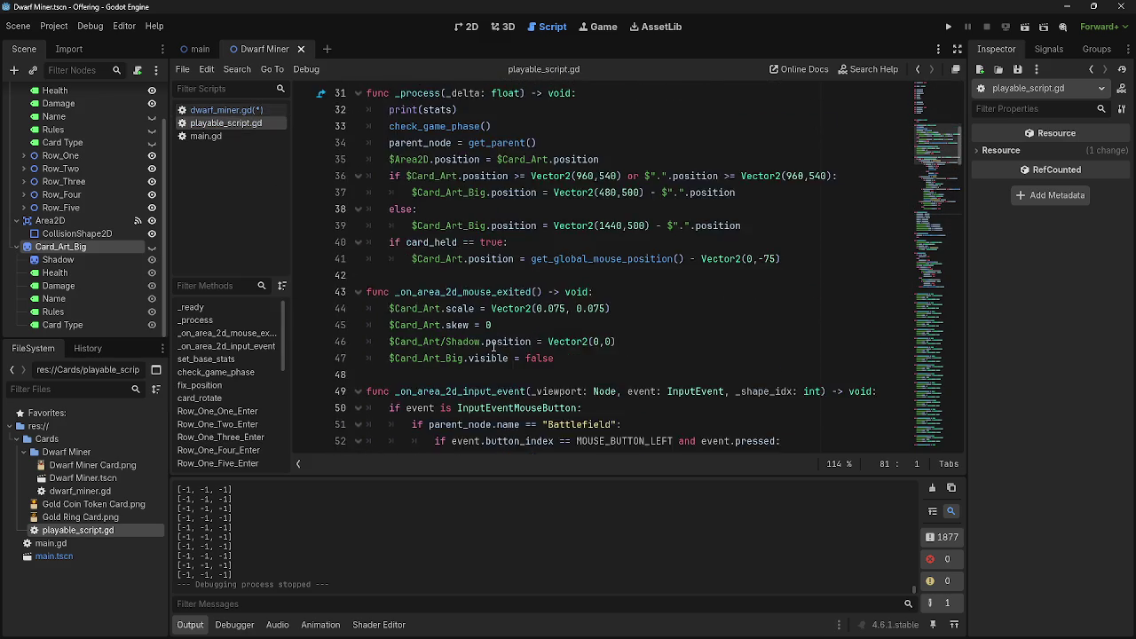
pyautogui.scroll(3, 493, 347)
pyautogui.click(223, 111)
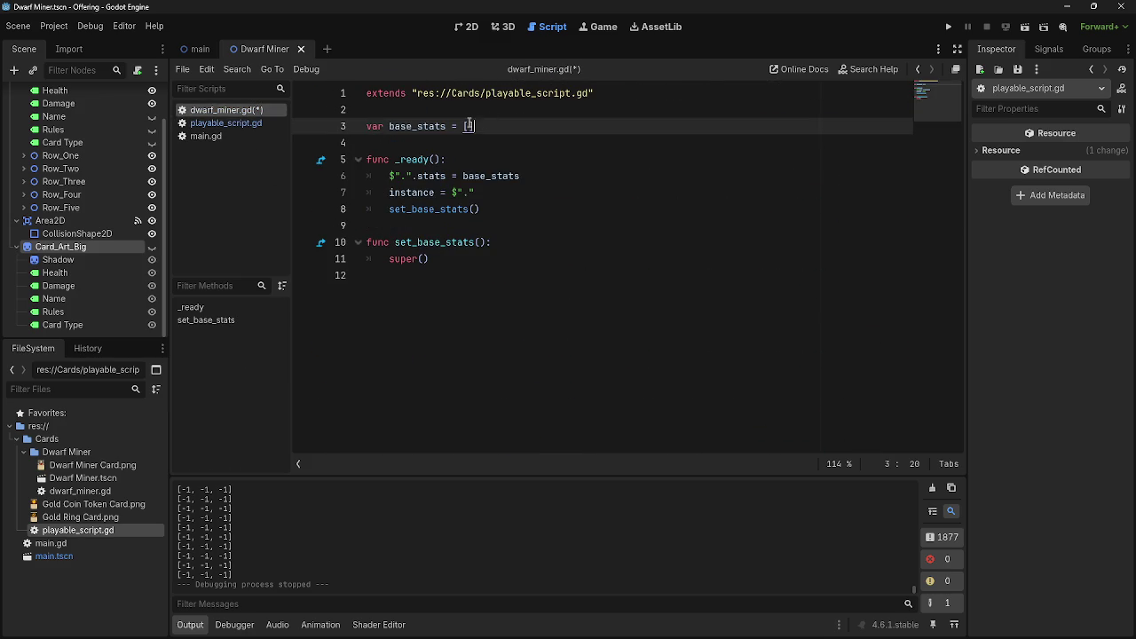
pyautogui.write('2,5,1')
pyautogui.press('Return')
pyautogui.press('Return')
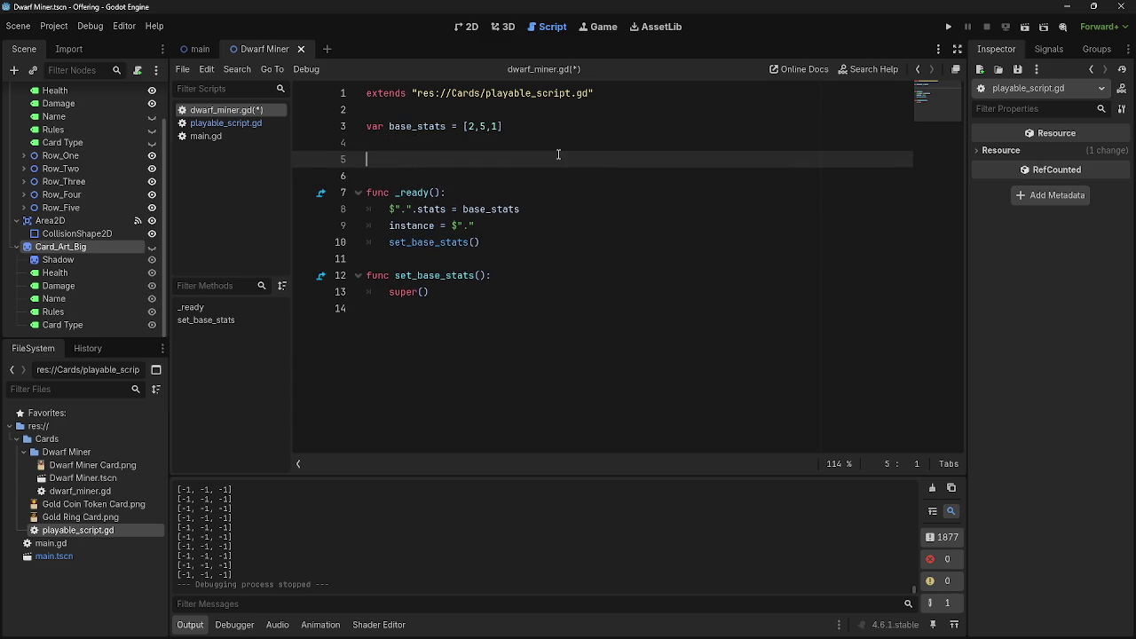
pyautogui.write('#')
pyautogui.write(' base_health')
pyautogui.hotkey('ctrl', 'F1')
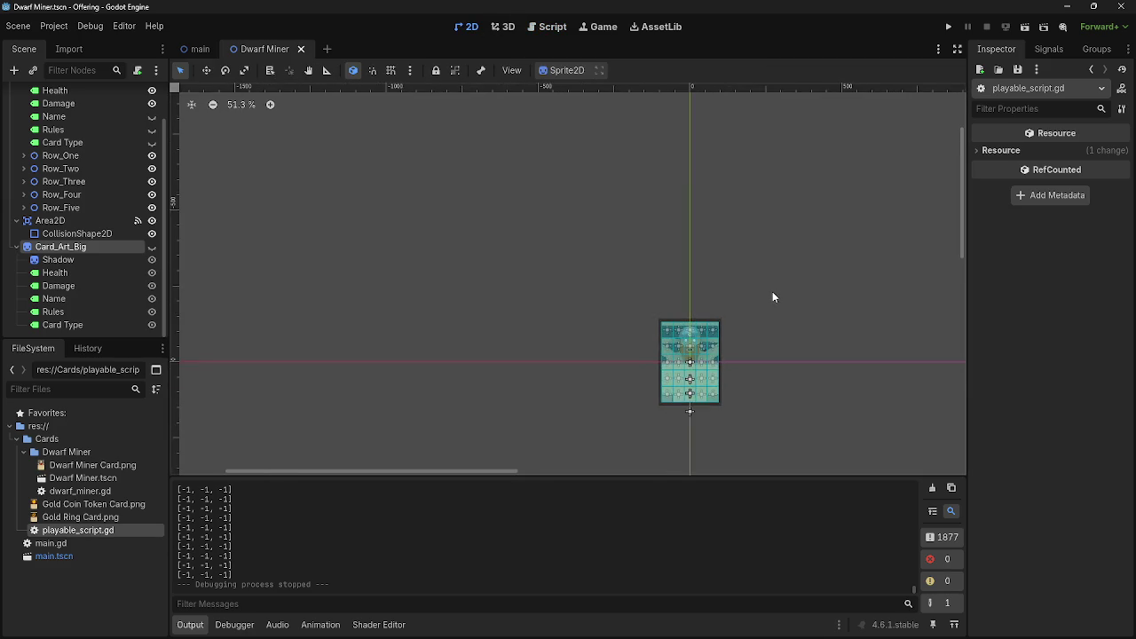
pyautogui.scroll(-5, 272, 324)
pyautogui.moveTo(118, 520)
pyautogui.mouseDown()
pyautogui.moveTo(87, 517)
pyautogui.moveTo(586, 253)
pyautogui.moveTo(559, 312)
pyautogui.moveTo(626, 341)
pyautogui.moveTo(706, 345)
pyautogui.mouseUp()
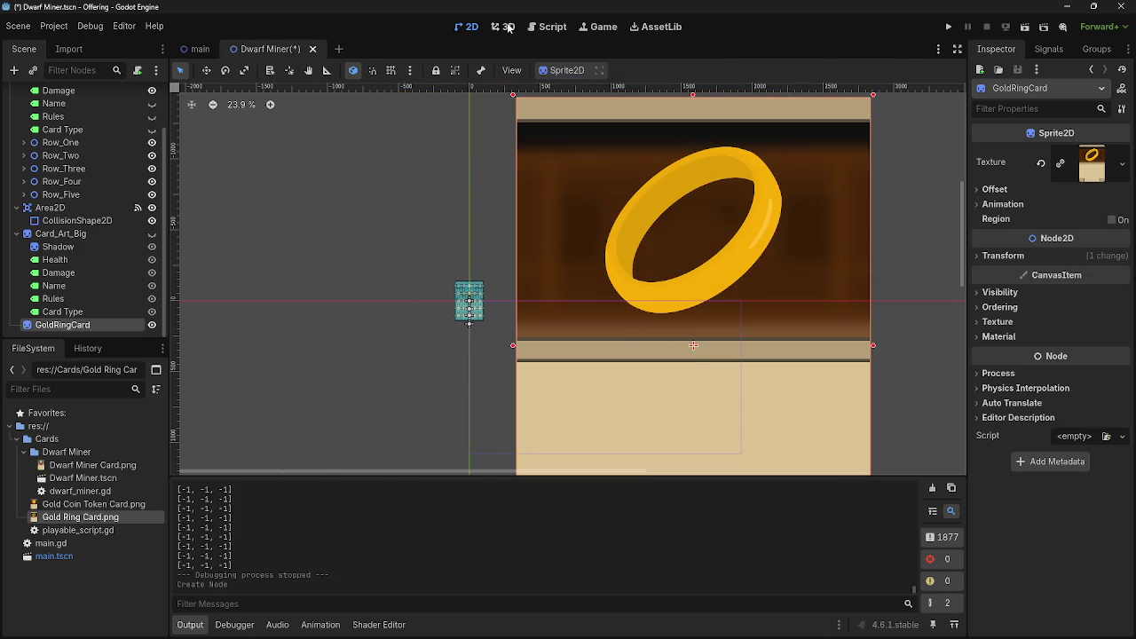
pyautogui.click(535, 33)
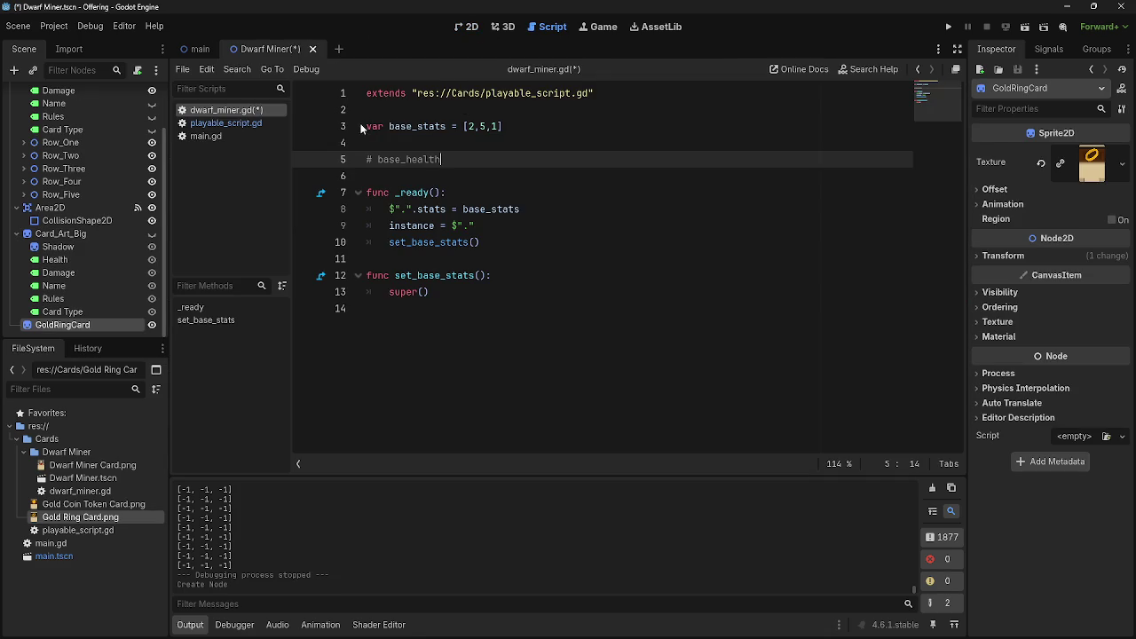
pyautogui.click(225, 123)
pyautogui.moveTo(533, 276); pyautogui.dragTo(320, 111)
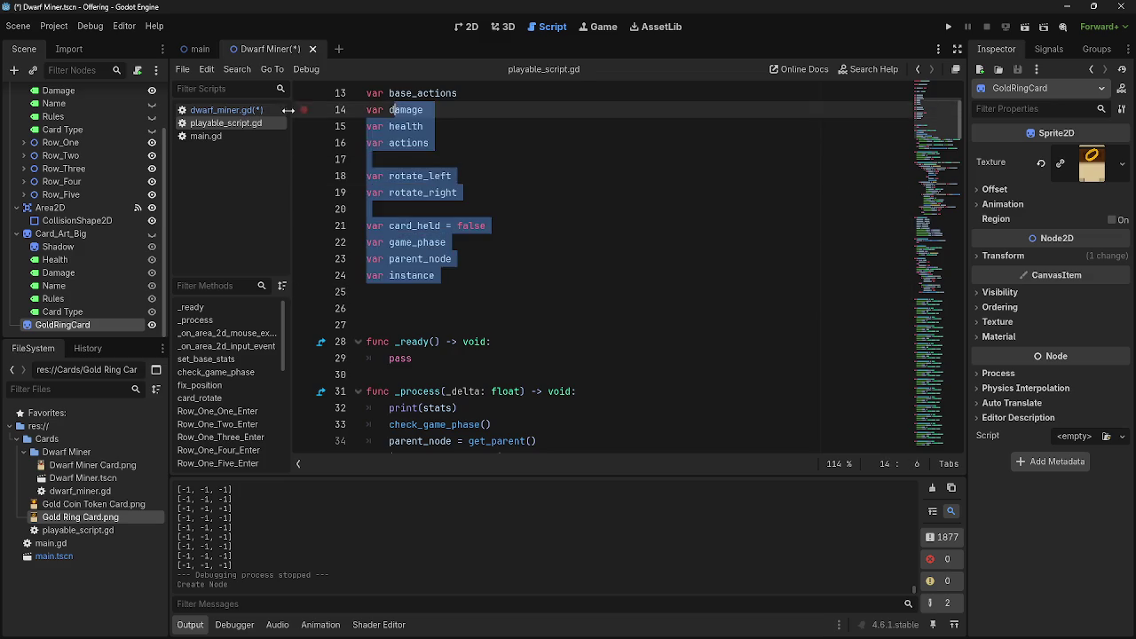
pyautogui.click(286, 111)
pyautogui.click(265, 124)
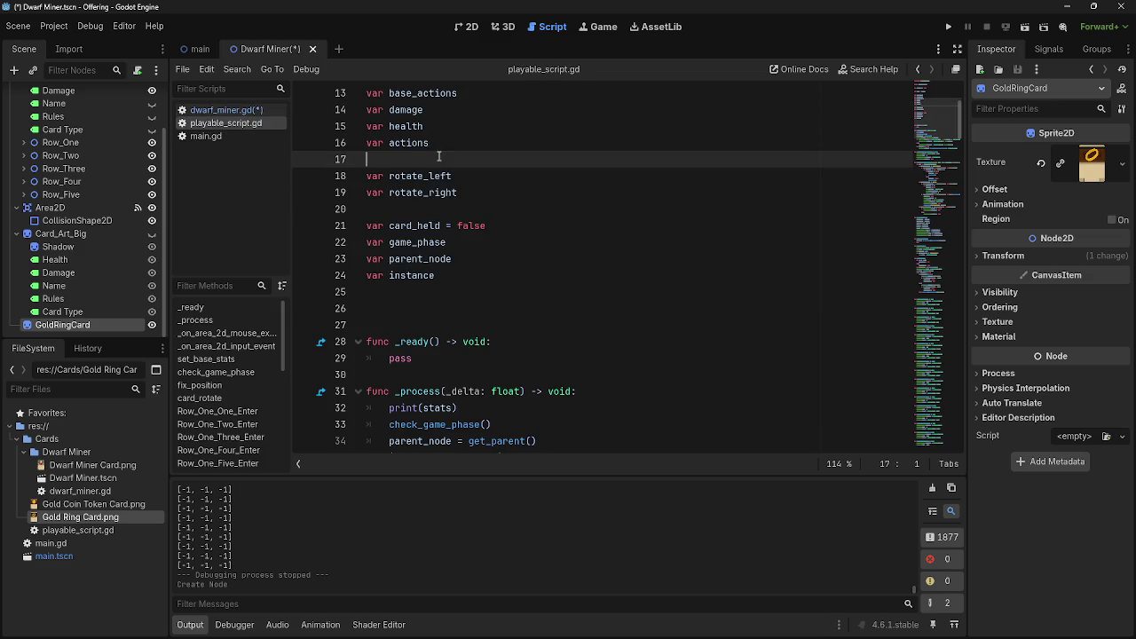
pyautogui.click(213, 110)
pyautogui.click(467, 27)
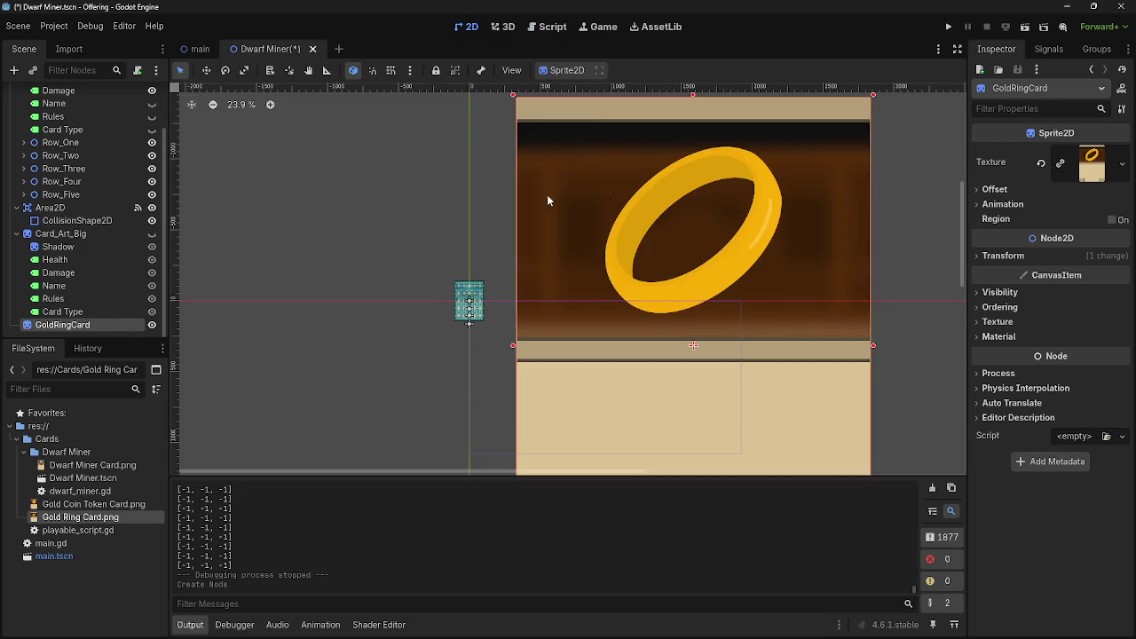
pyautogui.hotkey('ctrl', 'z')
pyautogui.scroll(3, 408, 276)
pyautogui.scroll(-6, 430, 276)
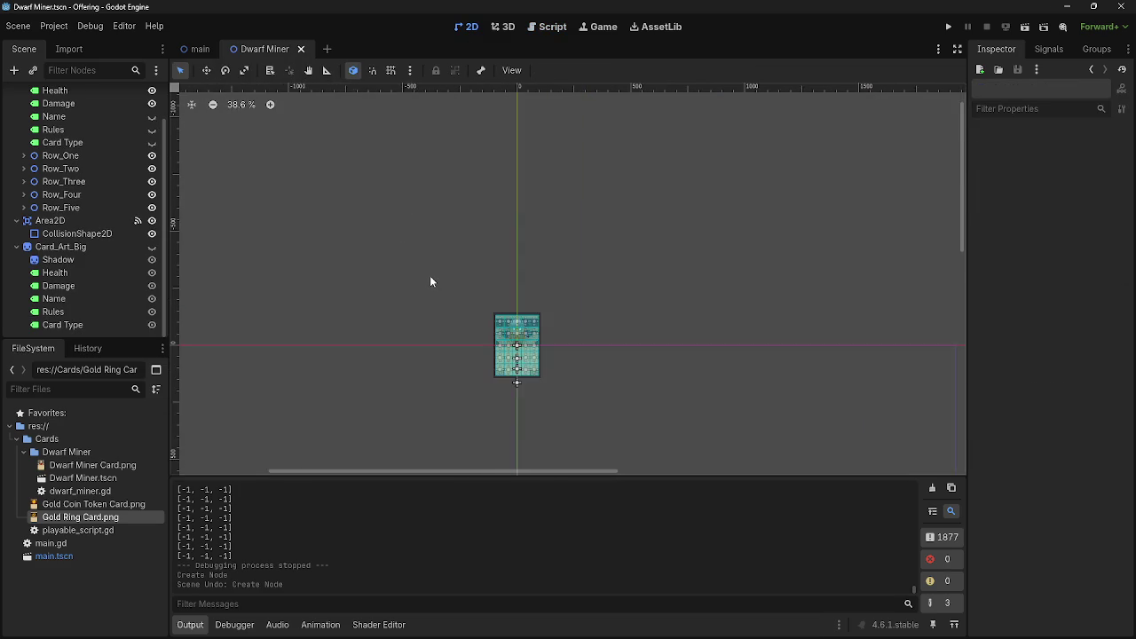
pyautogui.scroll(4, 391, 279)
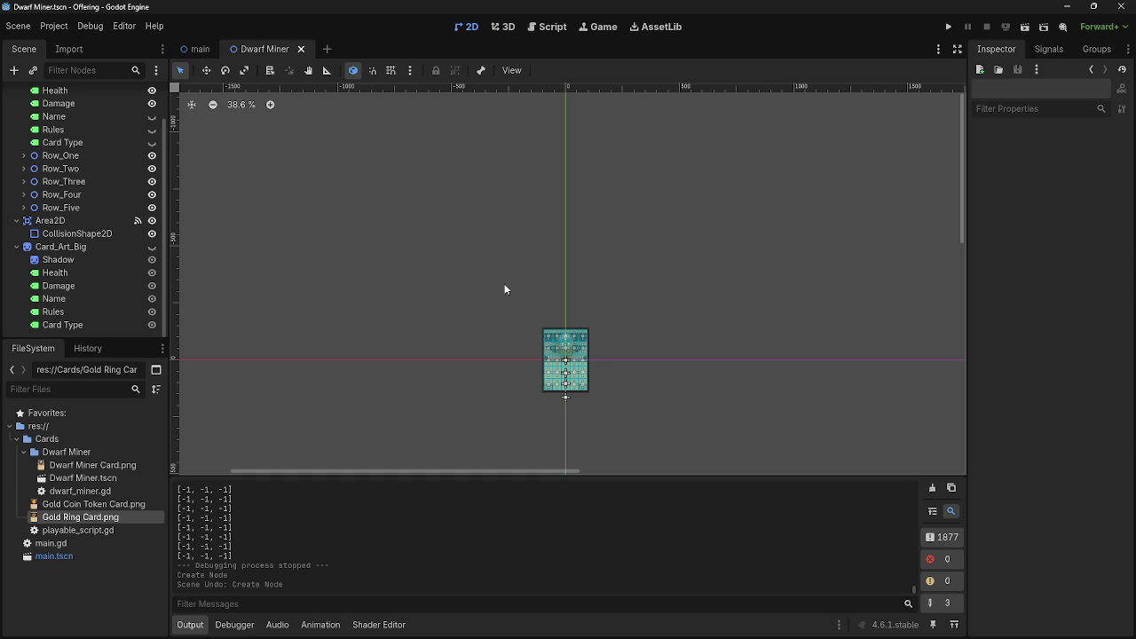
pyautogui.hotkey('ctrl', 'shift', 'z')
pyautogui.hotkey('ctrl', 'z')
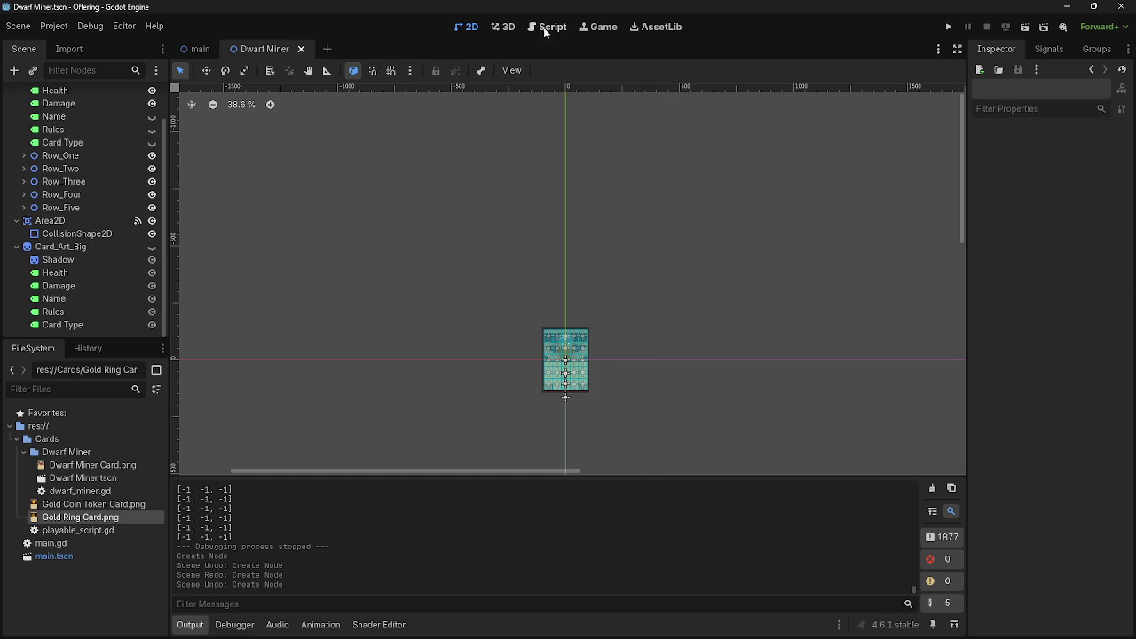
pyautogui.click(547, 27)
pyautogui.click(513, 161)
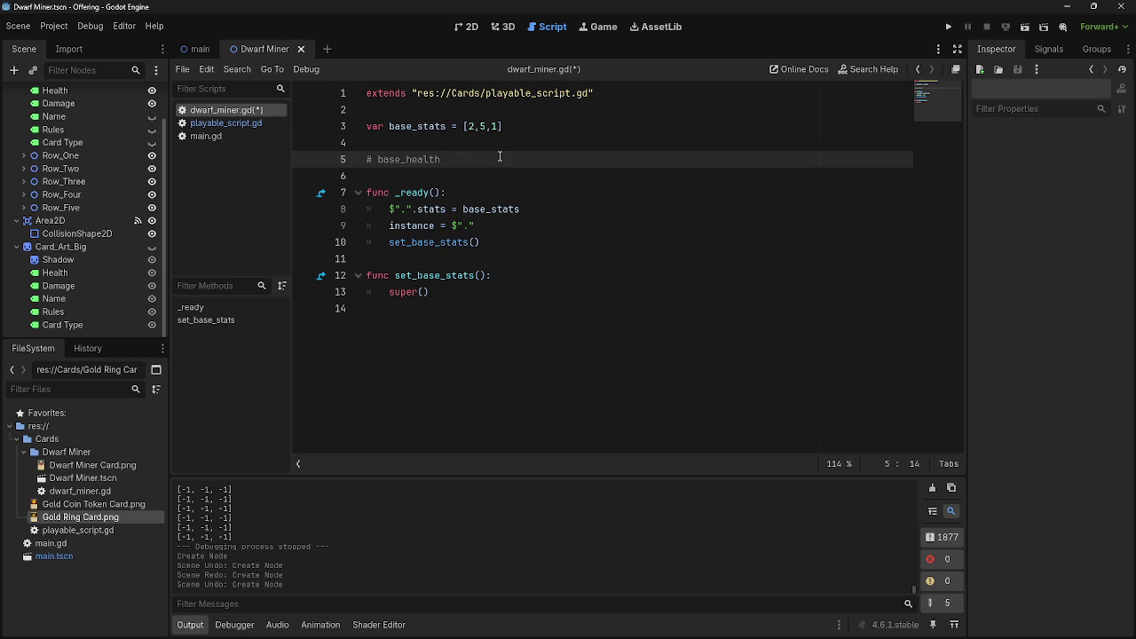
# - Change the comment to #base damage 1 and add #base health 2 beneath it
pyautogui.hotkey('shift', 'Home')
pyautogui.press('End')
pyautogui.moveTo(452, 160); pyautogui.dragTo(407, 161)
pyautogui.press('BackSpace')
pyautogui.press('BackSpace')
pyautogui.press('BackSpace')
pyautogui.press('BackSpace')
pyautogui.write('base damage 1')
pyautogui.press('Return')
pyautogui.write('#base  healt')
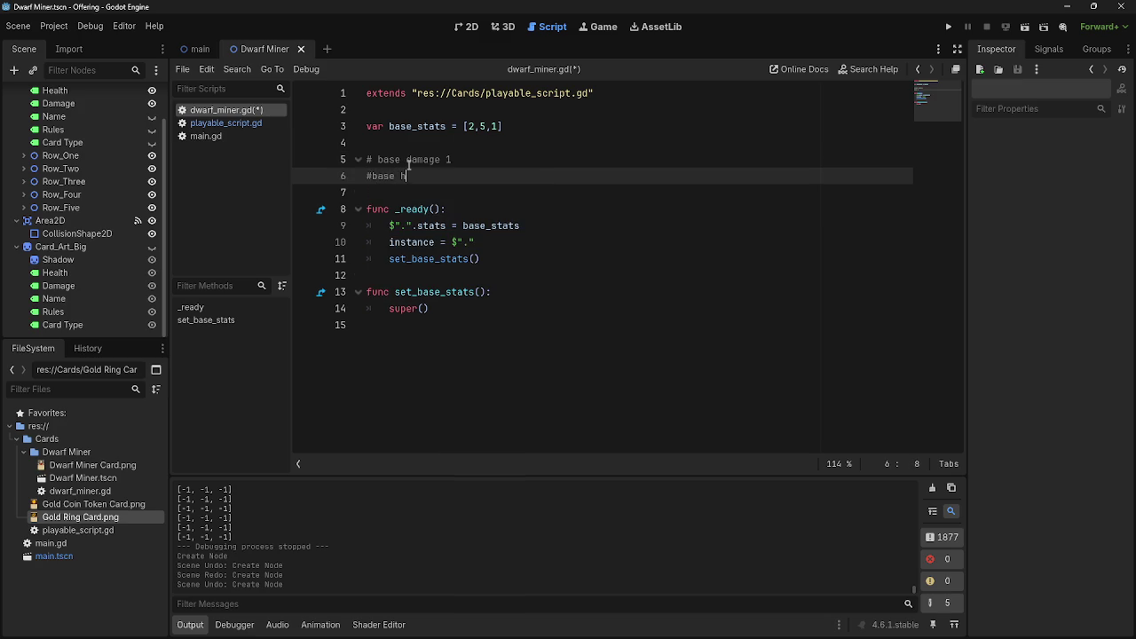
pyautogui.write('h 2')
# - Fix the comment spacing and add a third comment, #base actions 3
pyautogui.click(376, 160)
pyautogui.press('BackSpace')
pyautogui.click(514, 177)
pyautogui.press('Return')
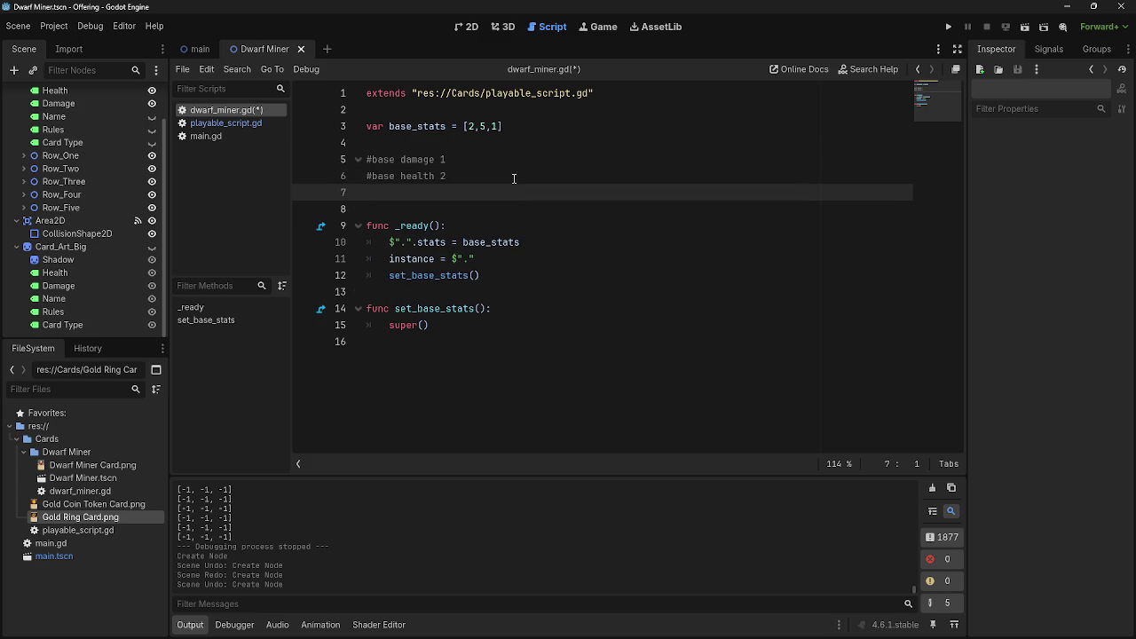
pyautogui.write('#bas')
pyautogui.write('e health')
pyautogui.press('BackSpace')
pyautogui.press('BackSpace')
pyautogui.press('BackSpace')
pyautogui.write('actions 3')
pyautogui.press('Return')
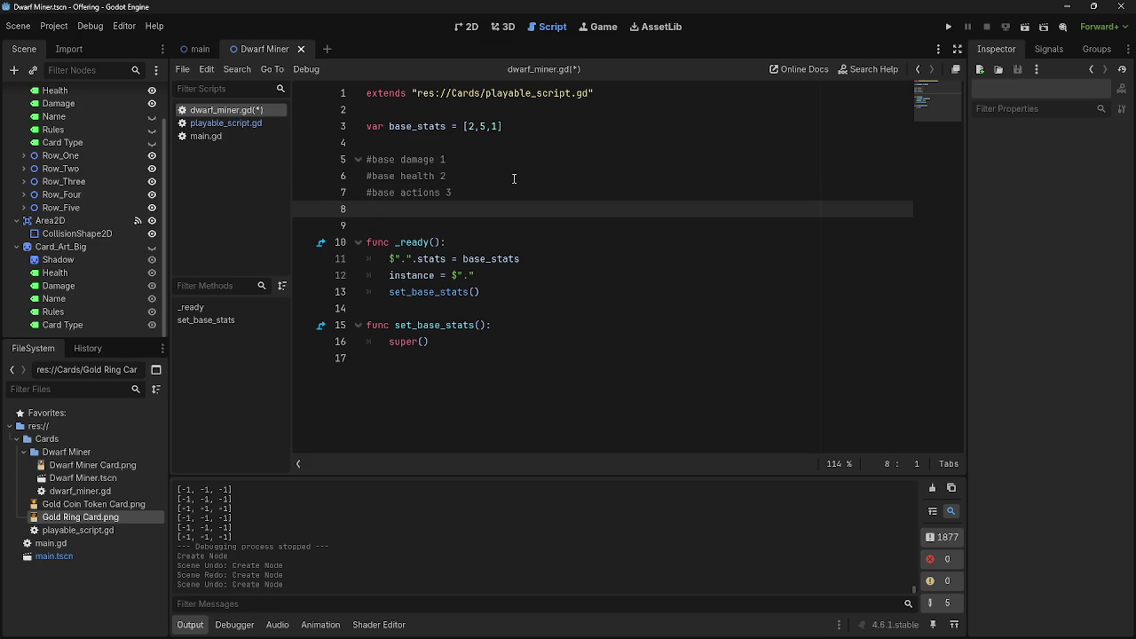
# - Delete the extra empty line above _ready and look over the finished script
pyautogui.press('BackSpace')
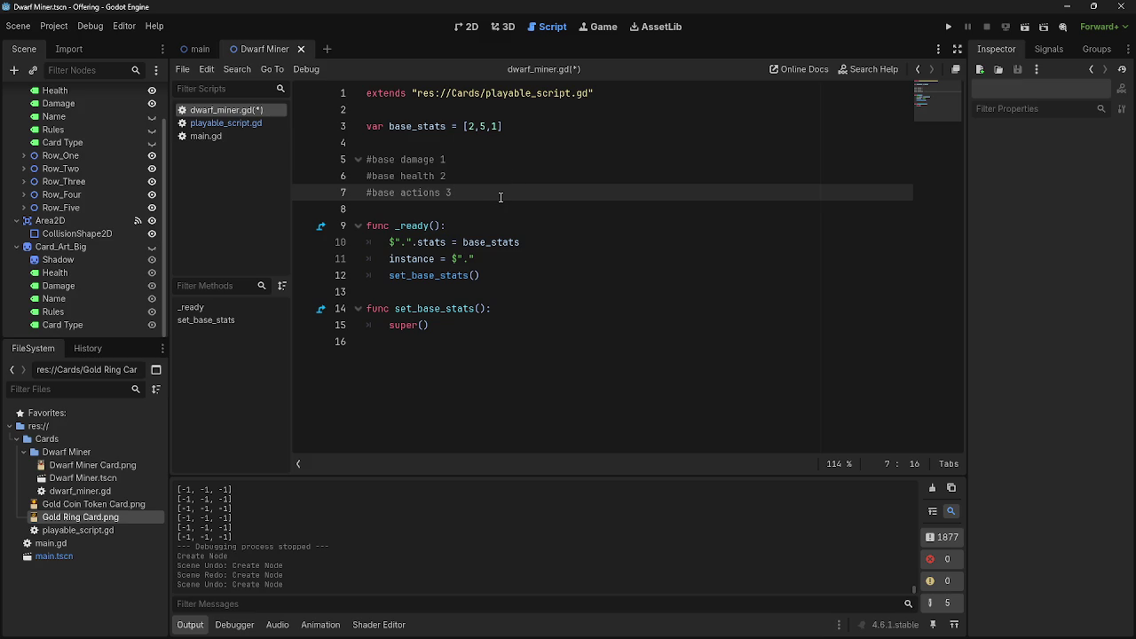
pyautogui.click(503, 207)
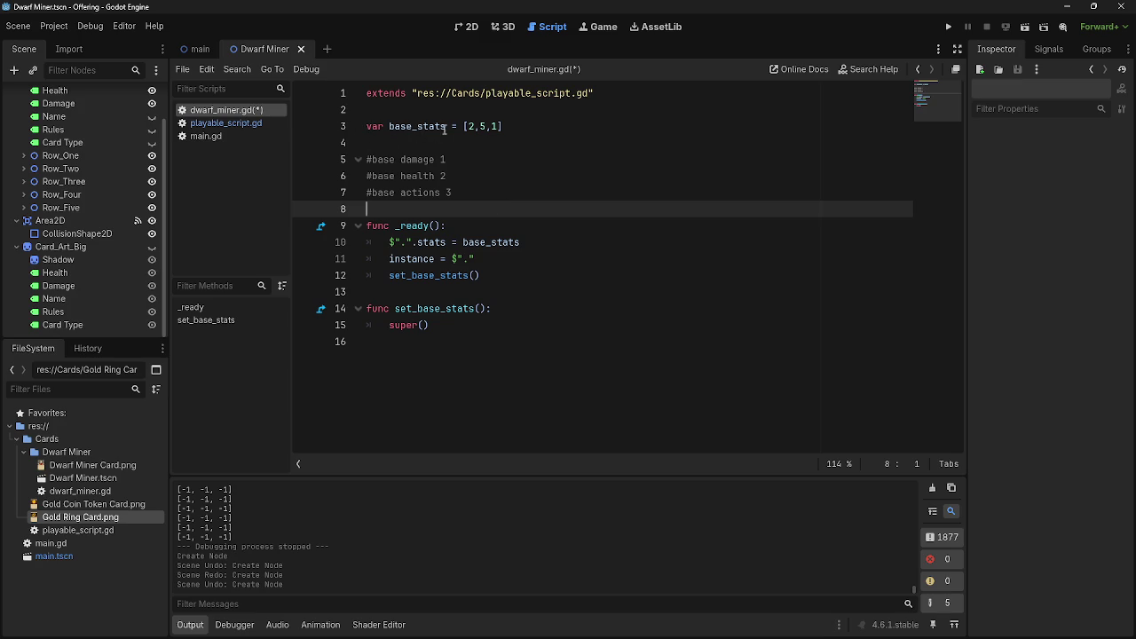
pyautogui.moveTo(482, 362); pyautogui.dragTo(341, 63)
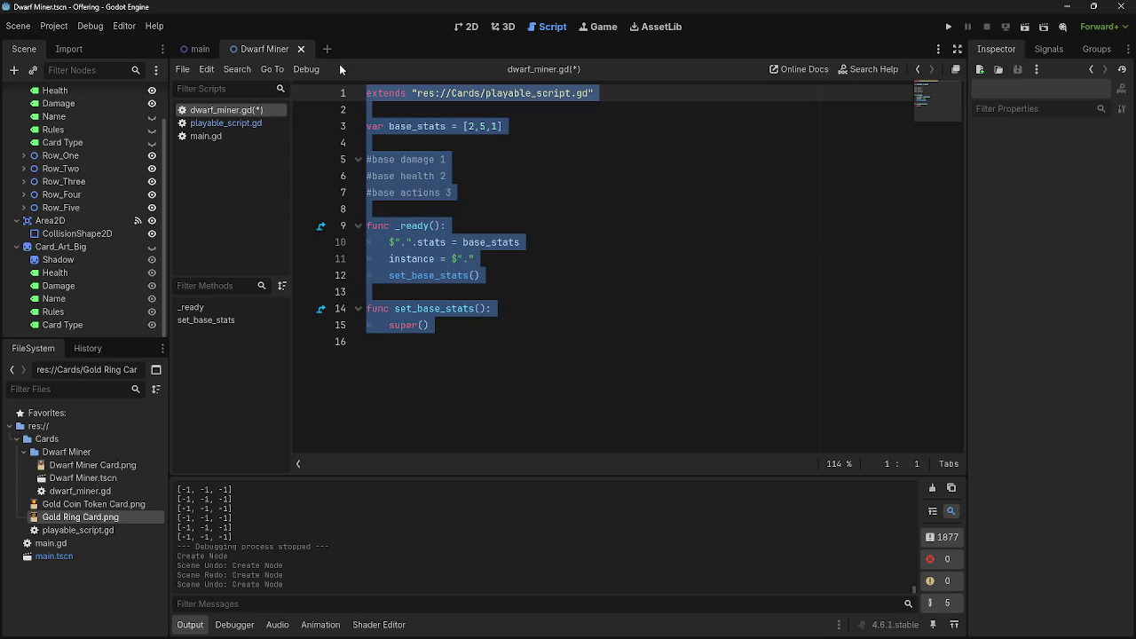
pyautogui.moveTo(467, 126); pyautogui.dragTo(498, 126)
pyautogui.click(498, 173)
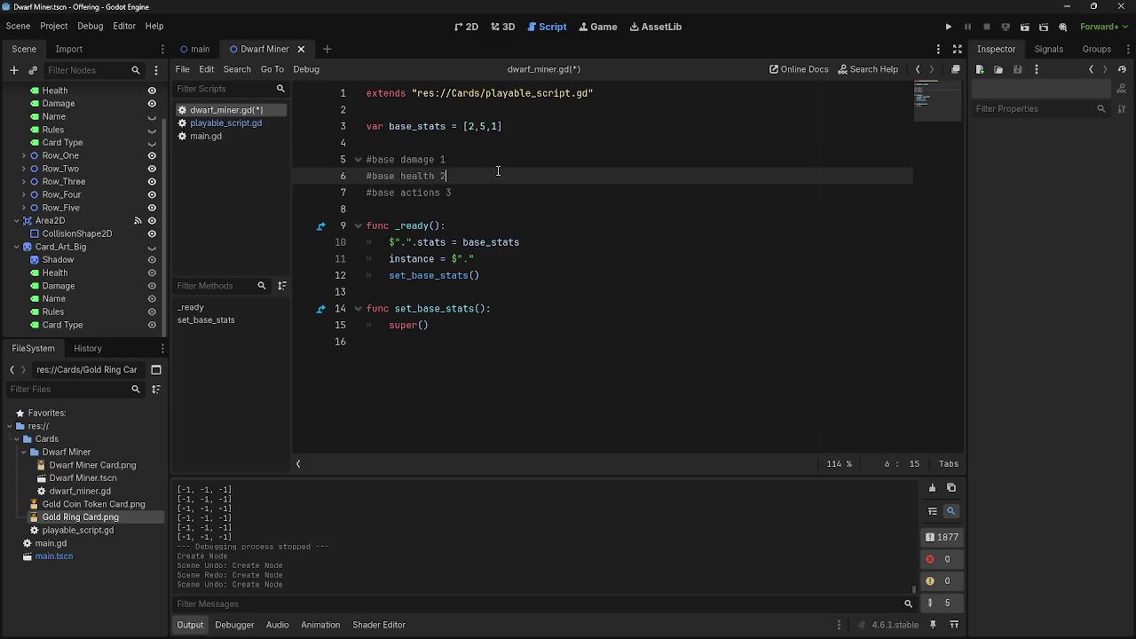
pyautogui.moveTo(453, 347); pyautogui.dragTo(330, 63)
pyautogui.moveTo(431, 388); pyautogui.dragTo(400, 276)
pyautogui.moveTo(356, 142); pyautogui.dragTo(327, 72)
pyautogui.click(398, 394)
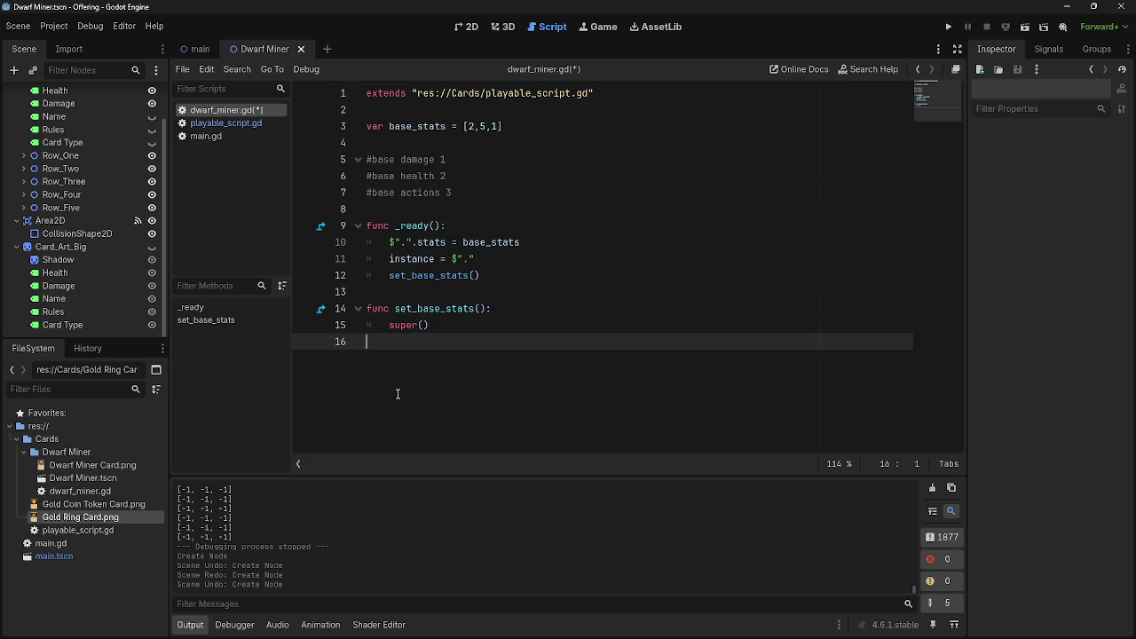
pyautogui.moveTo(397, 394); pyautogui.dragTo(355, 80)
pyautogui.click(537, 359)
pyautogui.moveTo(396, 226); pyautogui.dragTo(434, 225)
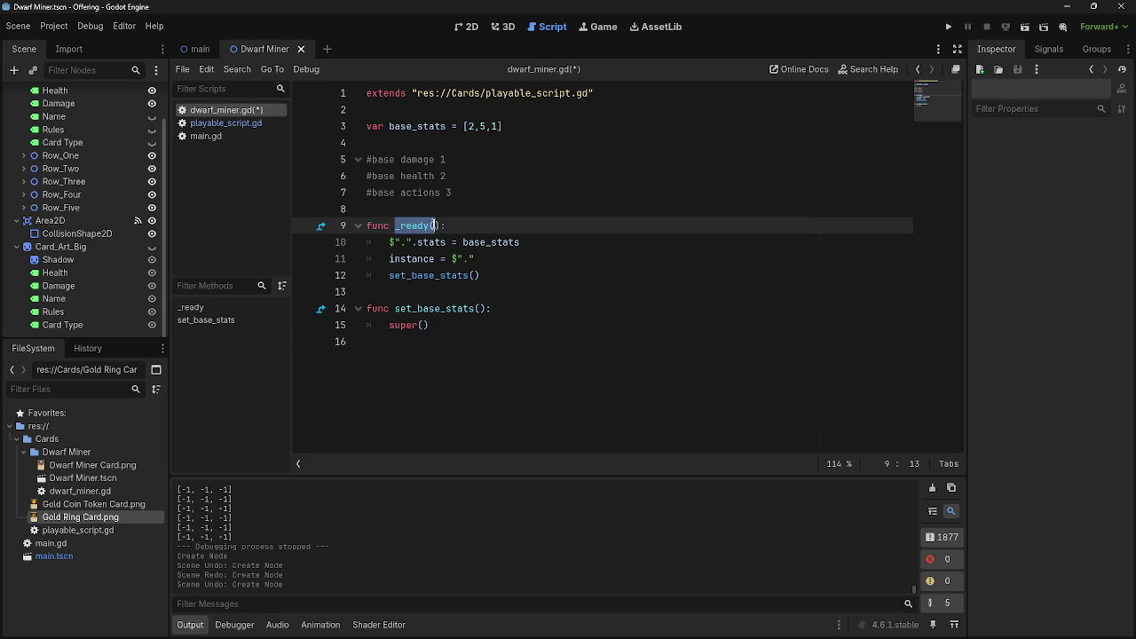
pyautogui.click(477, 228)
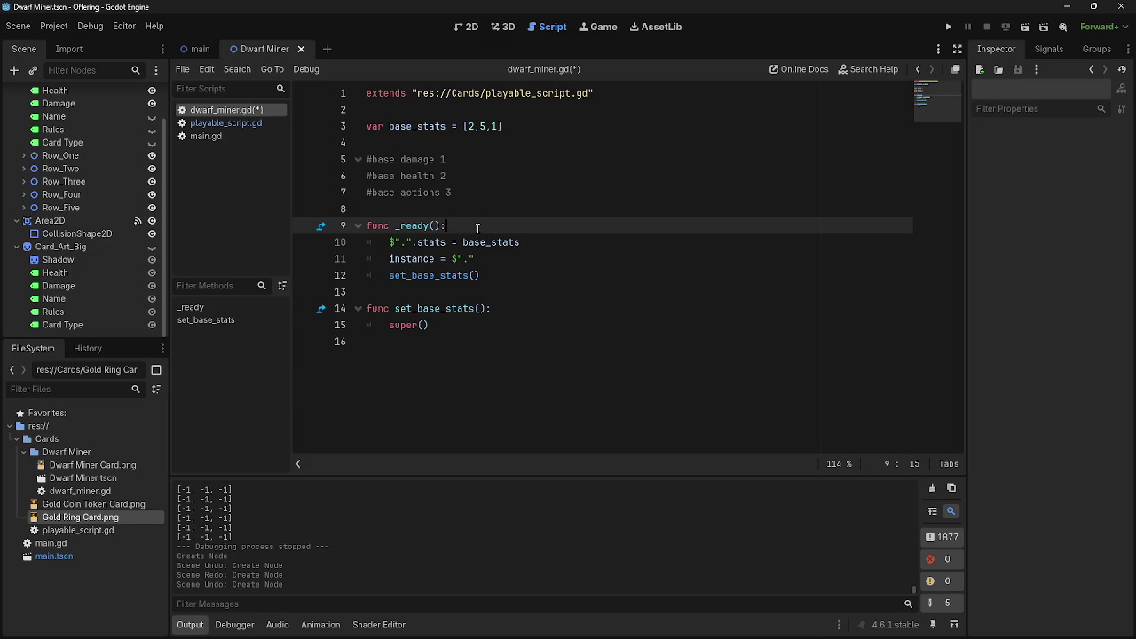
pyautogui.click(443, 214)
pyautogui.write('func ')
pyautogui.write('_re')
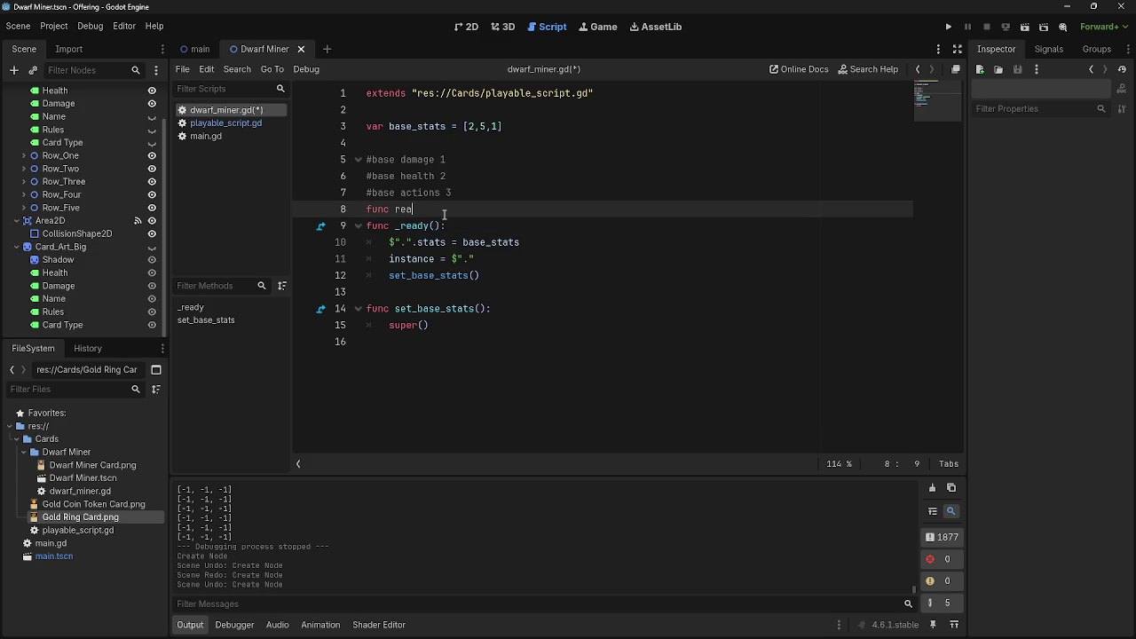
pyautogui.press('BackSpace')
pyautogui.press('BackSpace')
pyautogui.press('BackSpace')
pyautogui.write('_')
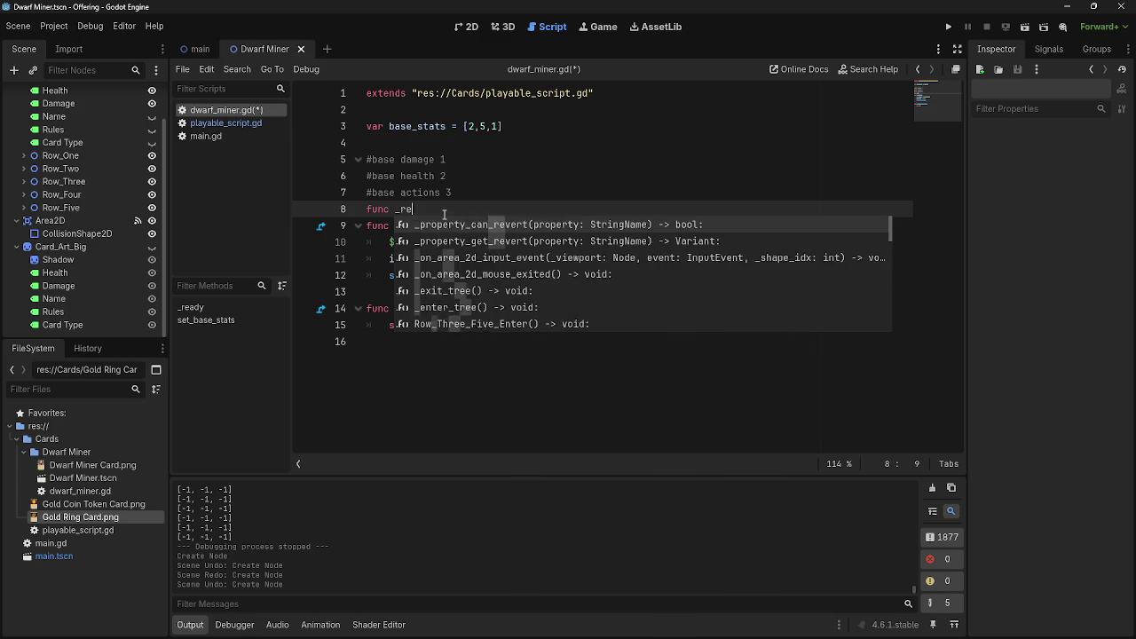
pyautogui.press('BackSpace')
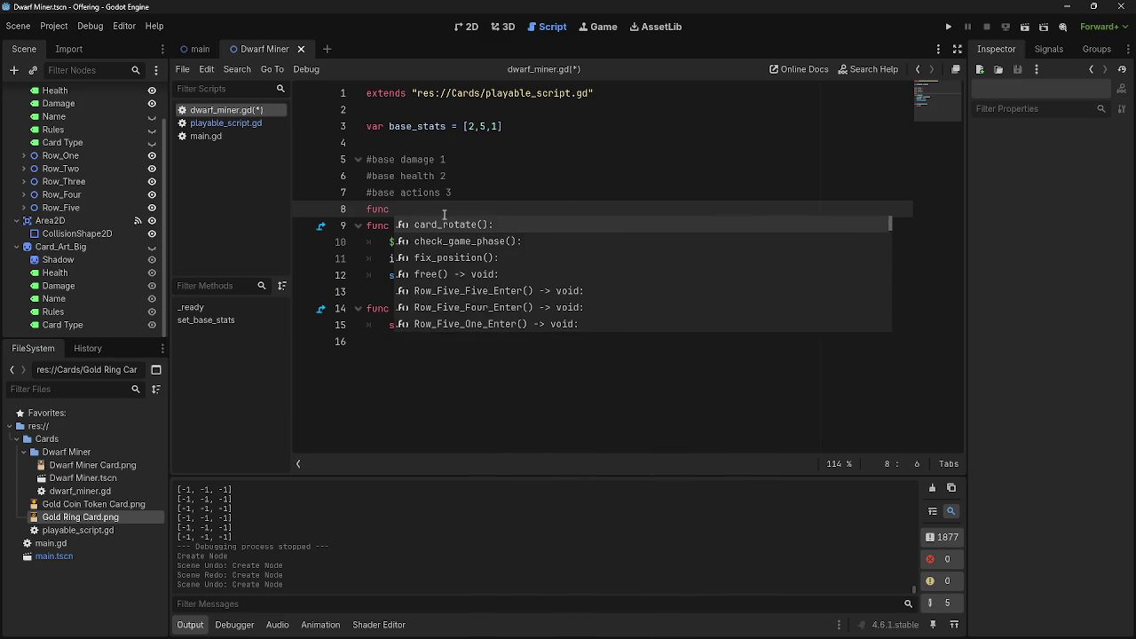
pyautogui.write('proc')
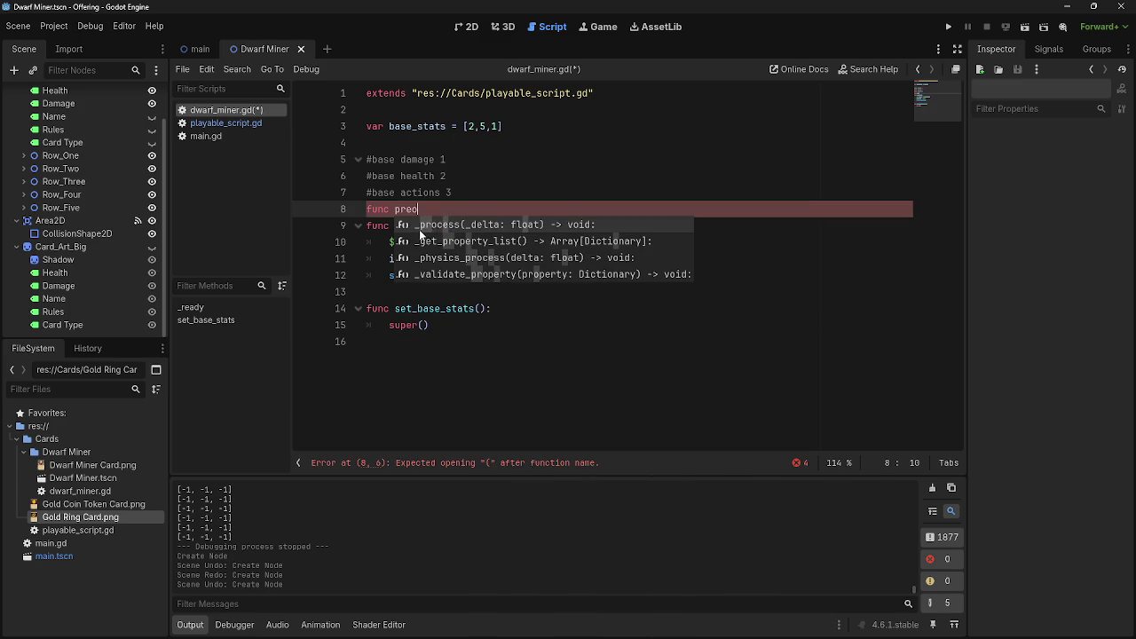
pyautogui.click(414, 227)
pyautogui.hotkey('ctrl', 'z')
pyautogui.hotkey('ctrl', 'BackSpace')
pyautogui.write('read')
pyautogui.hotkey('ctrl', 'BackSpace')
pyautogui.write('re')
pyautogui.hotkey('ctrl', 'BackSpace')
pyautogui.hotkey('ctrl', 'BackSpace')
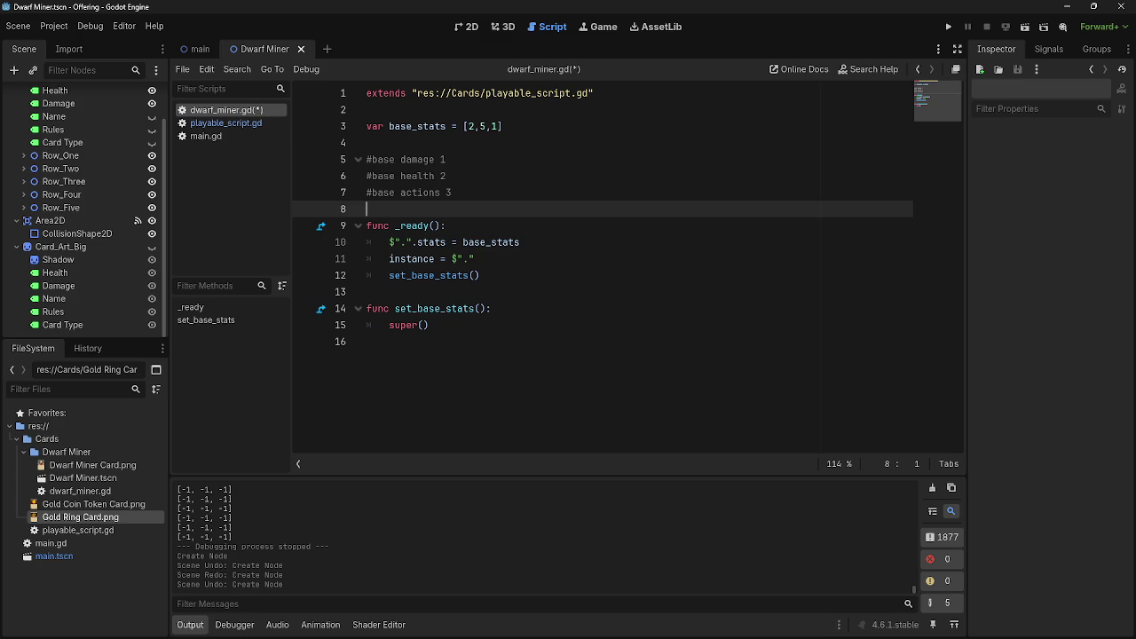
pyautogui.click(538, 311)
pyautogui.click(524, 292)
pyautogui.click(479, 213)
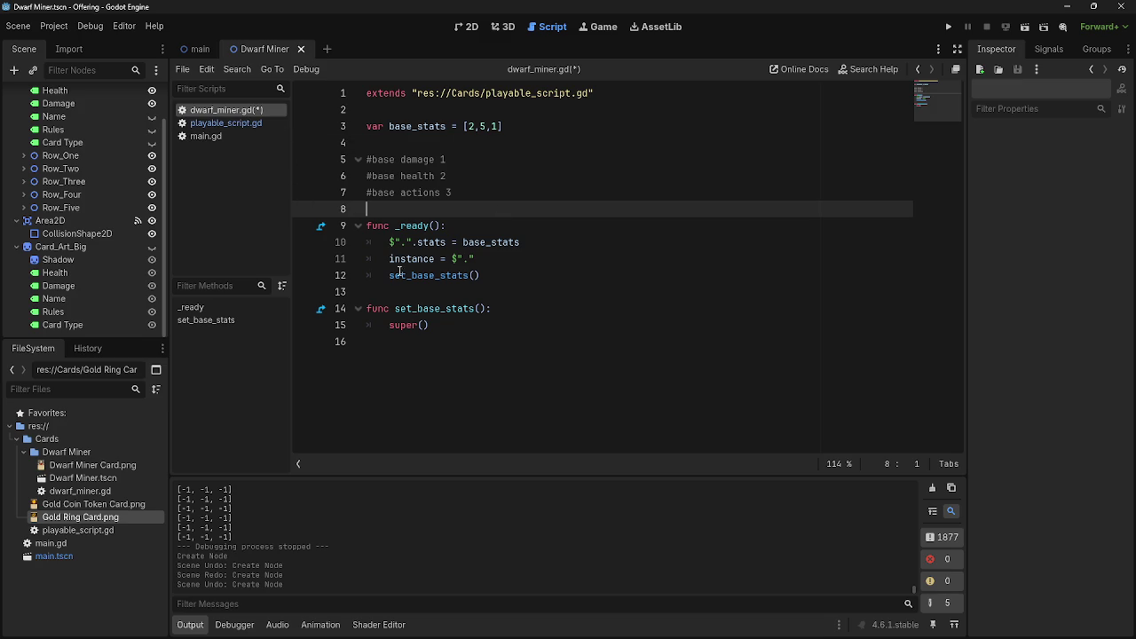
pyautogui.moveTo(394, 226); pyautogui.dragTo(431, 226)
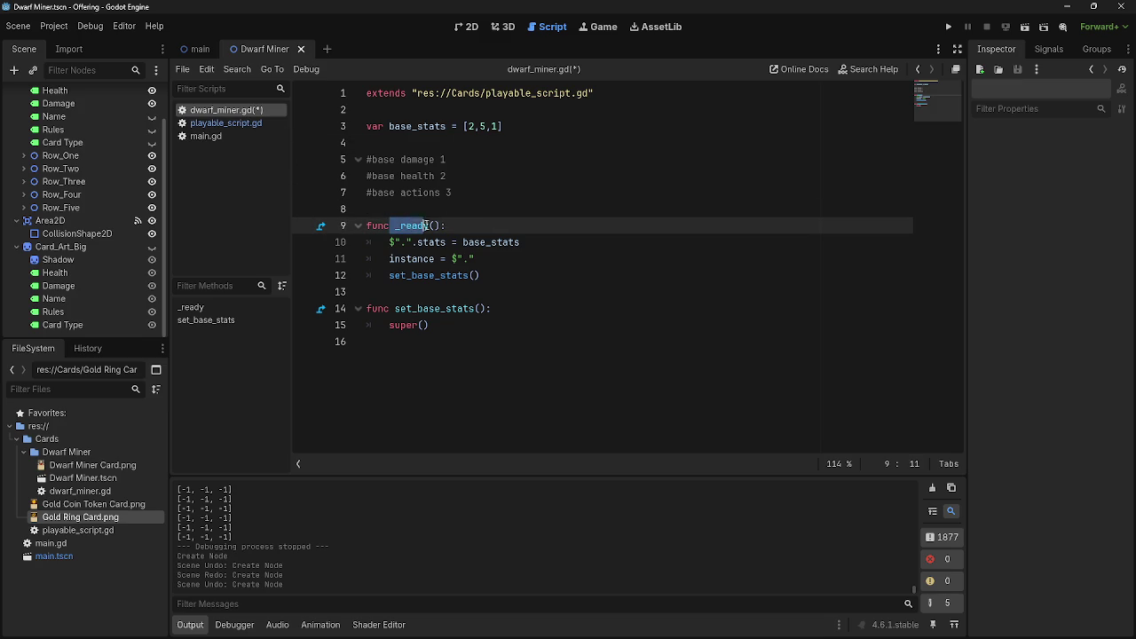
pyautogui.click(486, 225)
pyautogui.moveTo(391, 226); pyautogui.dragTo(432, 226)
pyautogui.click(463, 225)
pyautogui.hotkey('alt', 'Tab')
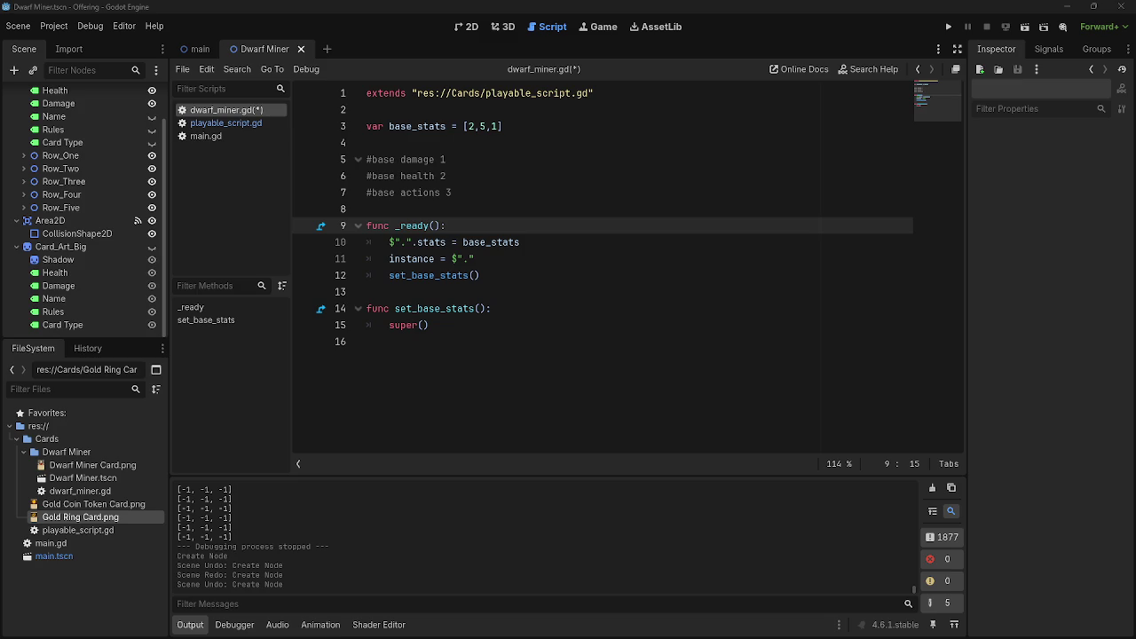
pyautogui.hotkey('alt', 'Tab')
pyautogui.hotkey('alt', 'Tab')
pyautogui.hotkey('alt', 'Tab')
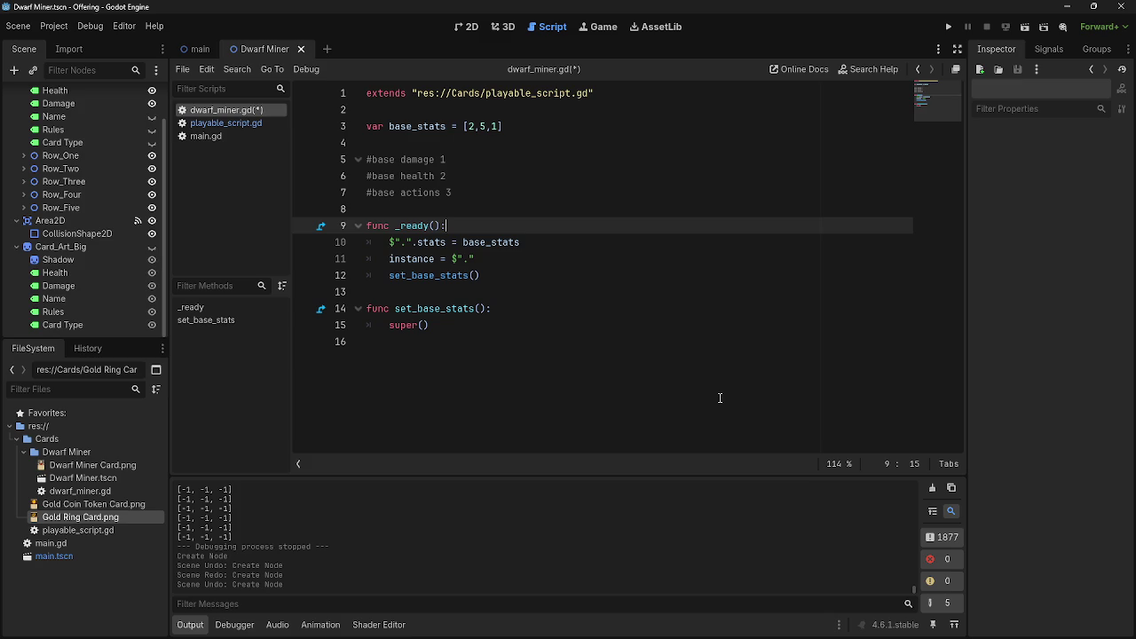
pyautogui.click(566, 310)
pyautogui.click(519, 285)
pyautogui.click(515, 208)
pyautogui.click(516, 275)
pyautogui.click(514, 291)
pyautogui.click(515, 193)
pyautogui.click(515, 208)
pyautogui.click(498, 277)
pyautogui.click(494, 206)
pyautogui.click(475, 278)
pyautogui.click(472, 224)
pyautogui.click(463, 210)
pyautogui.click(455, 295)
pyautogui.click(462, 210)
pyautogui.click(455, 291)
pyautogui.click(457, 211)
pyautogui.click(457, 287)
pyautogui.click(463, 225)
pyautogui.click(465, 213)
pyautogui.click(464, 297)
pyautogui.click(471, 206)
pyautogui.click(465, 298)
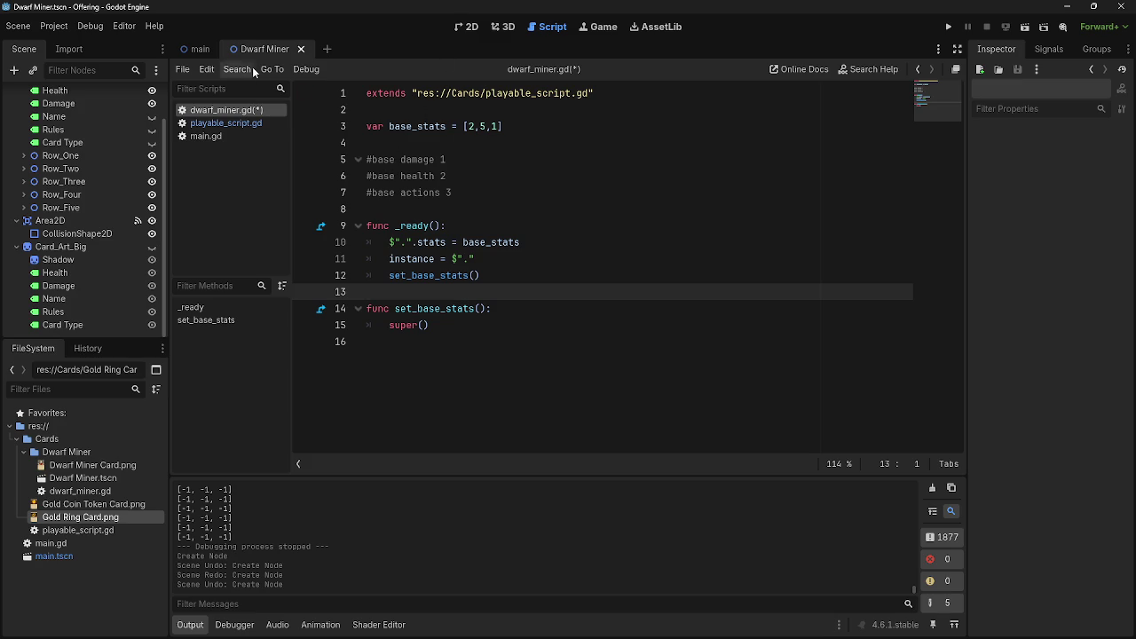
pyautogui.click(220, 124)
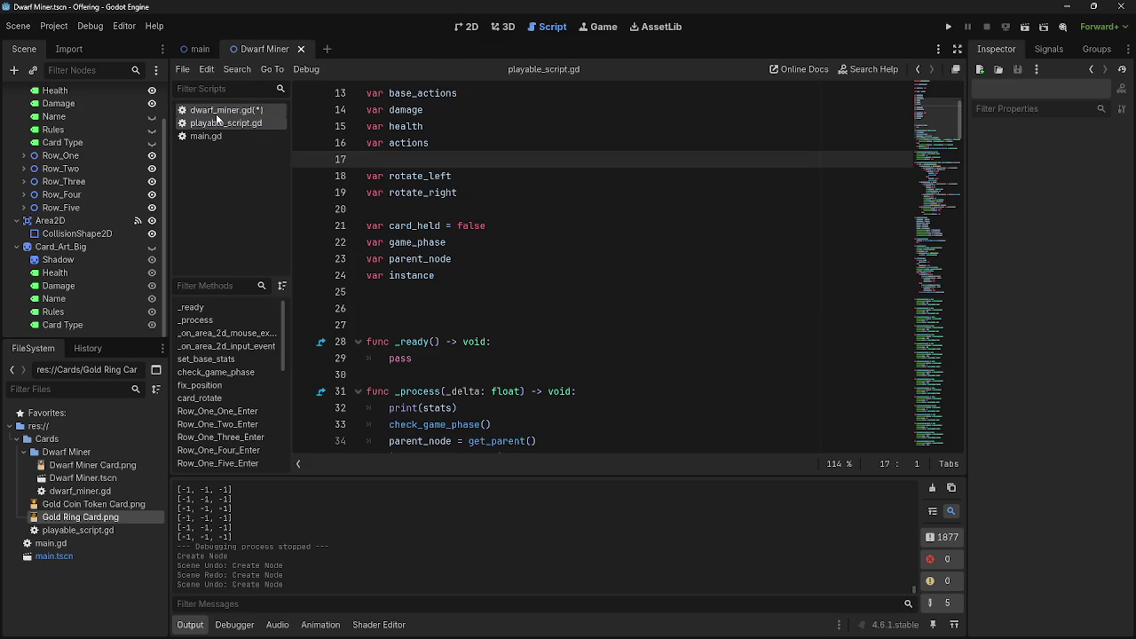
pyautogui.click(217, 113)
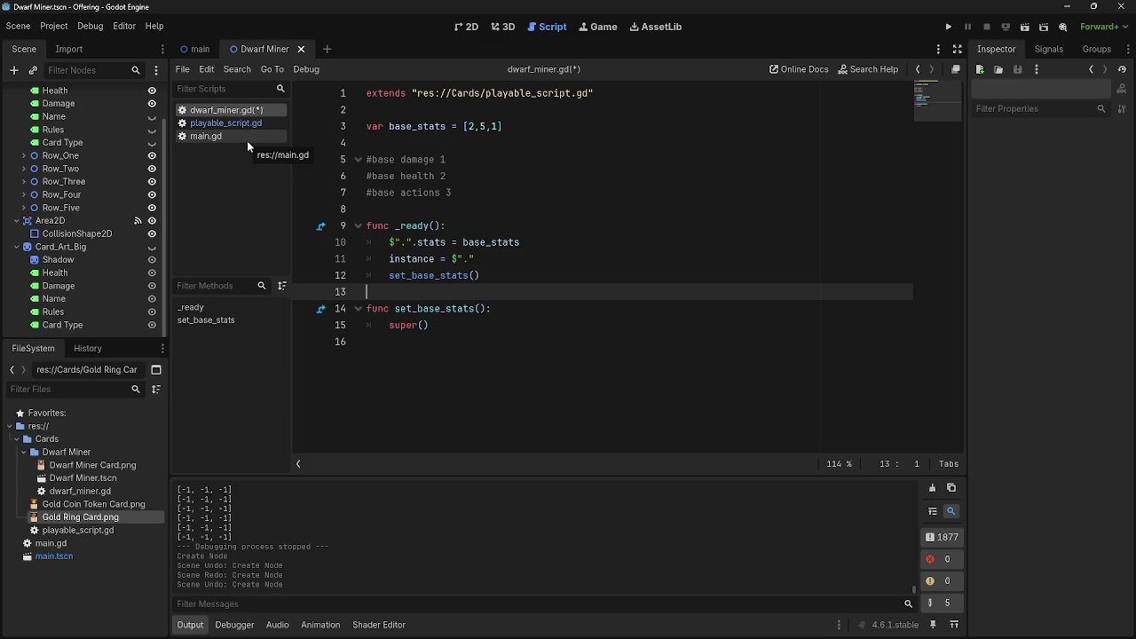
pyautogui.click(948, 26)
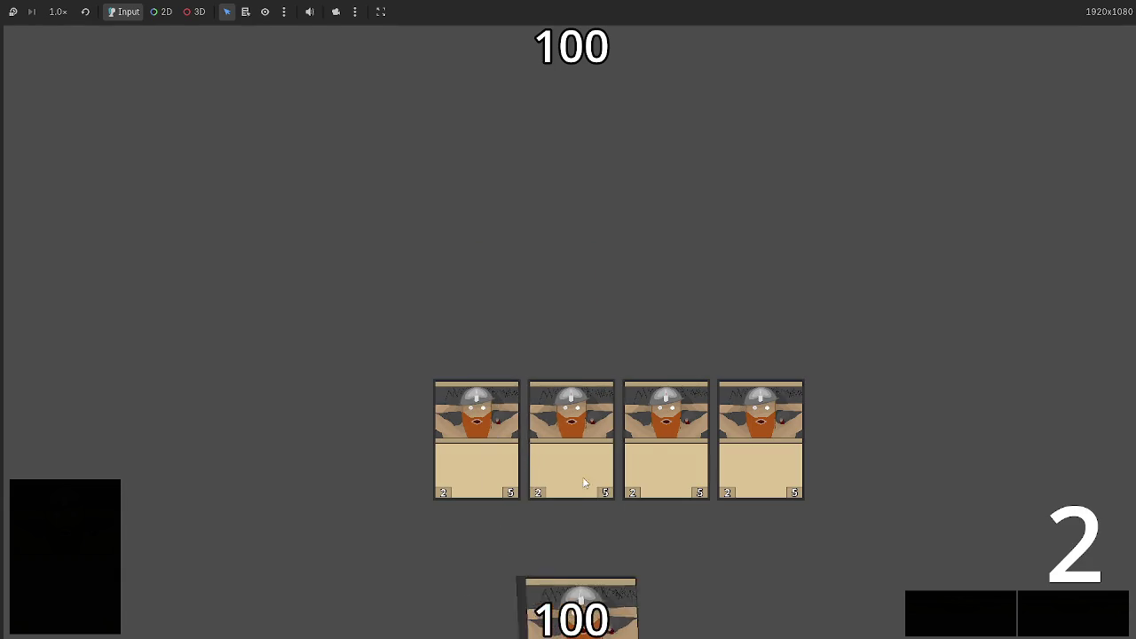
# - Let the Dwarf Miners attack the opponent, then stop the game and return to dwarf_miner.gd
pyautogui.click(1000, 624)
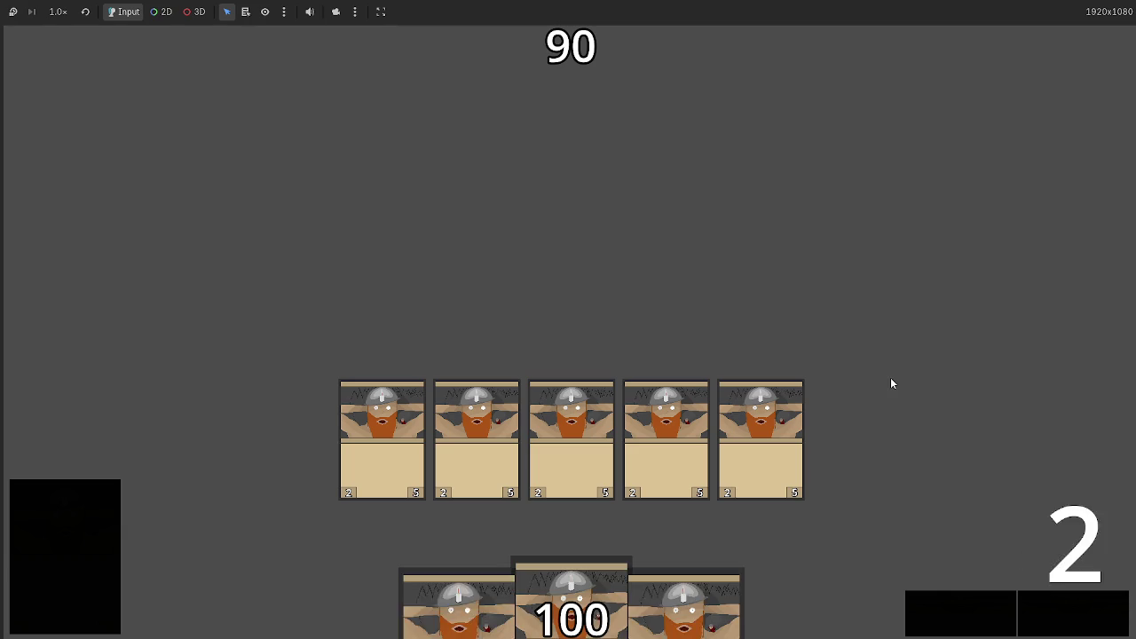
pyautogui.press('F8')
pyautogui.click(446, 160)
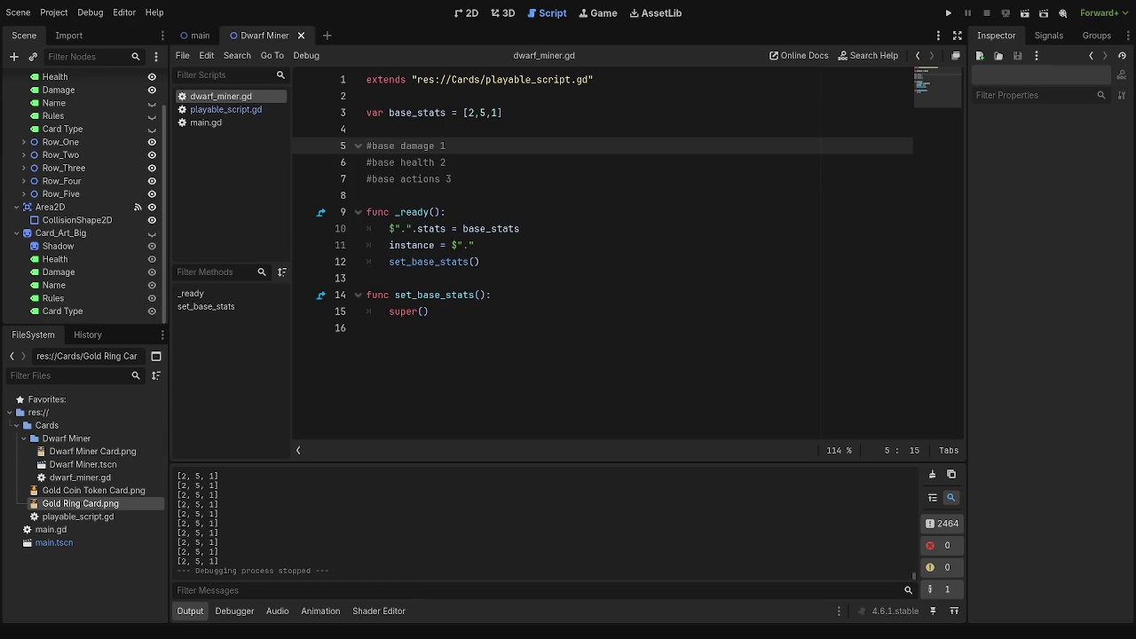
# - Add a blank line after the comments and rename base_stats to card_info on lines 3 and 11
pyautogui.click(478, 181)
pyautogui.press('Return')
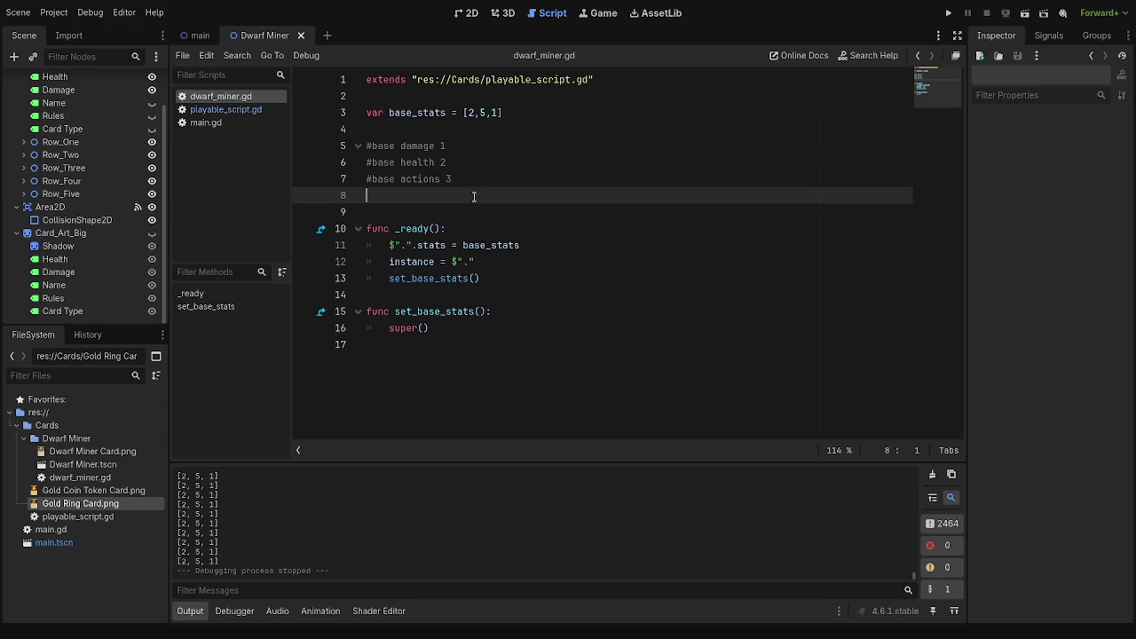
pyautogui.moveTo(468, 113); pyautogui.dragTo(497, 114)
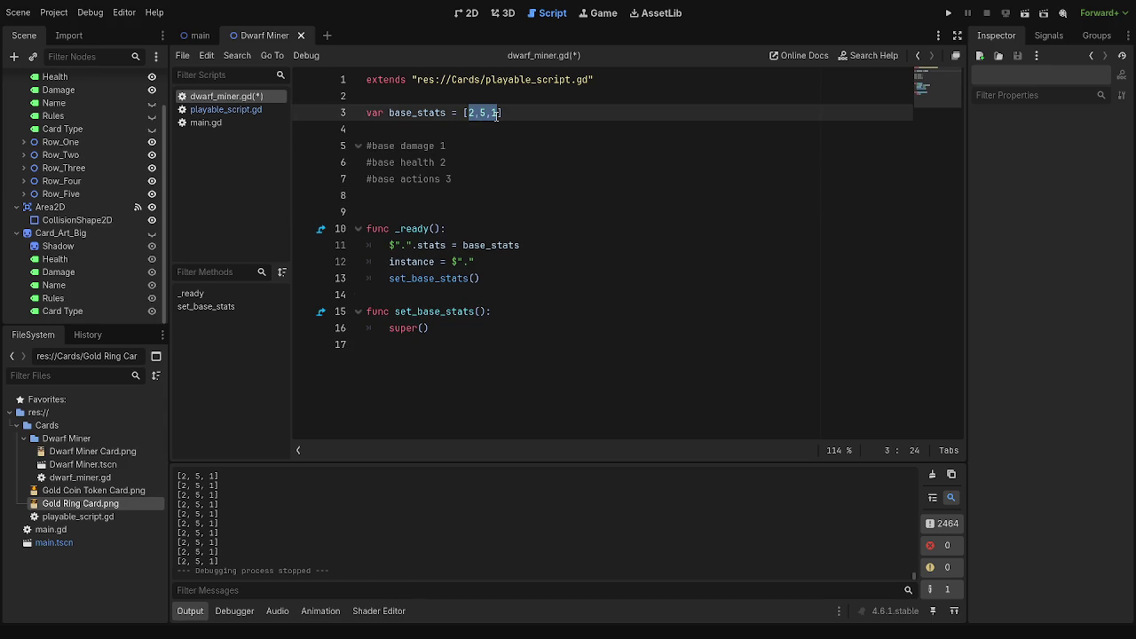
pyautogui.click(212, 111)
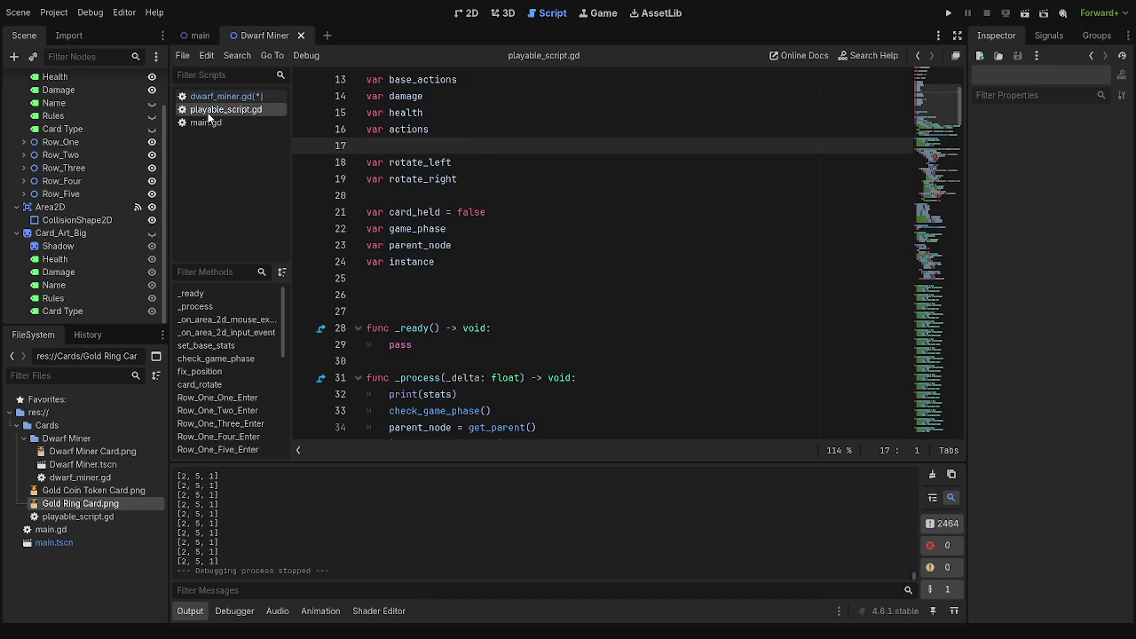
pyautogui.click(213, 95)
pyautogui.doubleClick(404, 113)
pyautogui.write('card_info')
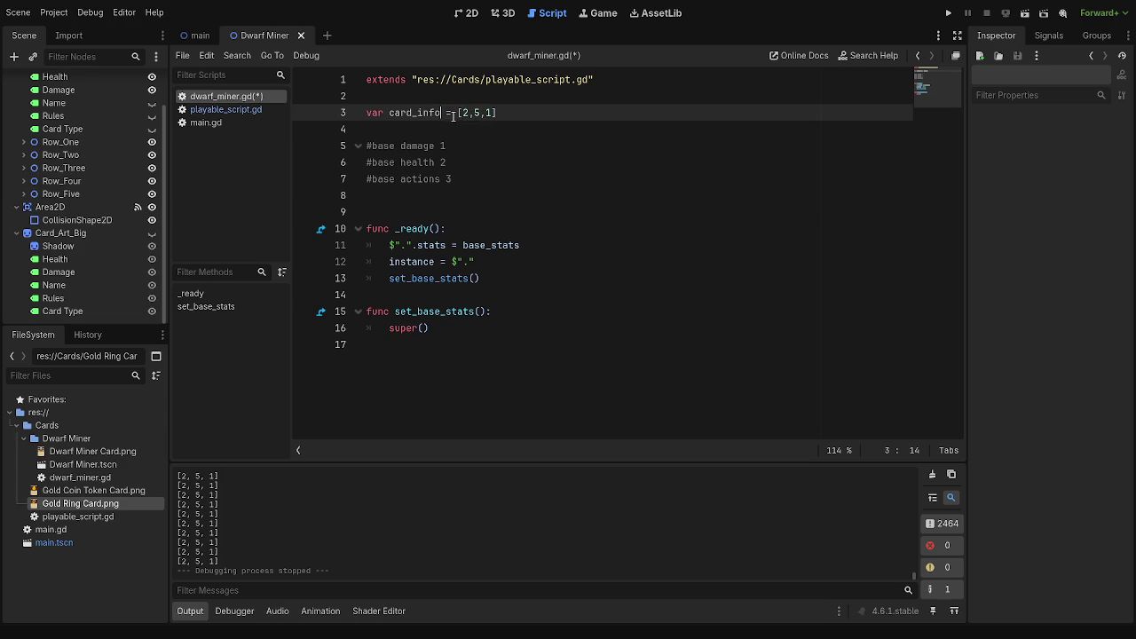
pyautogui.doubleClick(495, 245)
pyautogui.write('card_info')
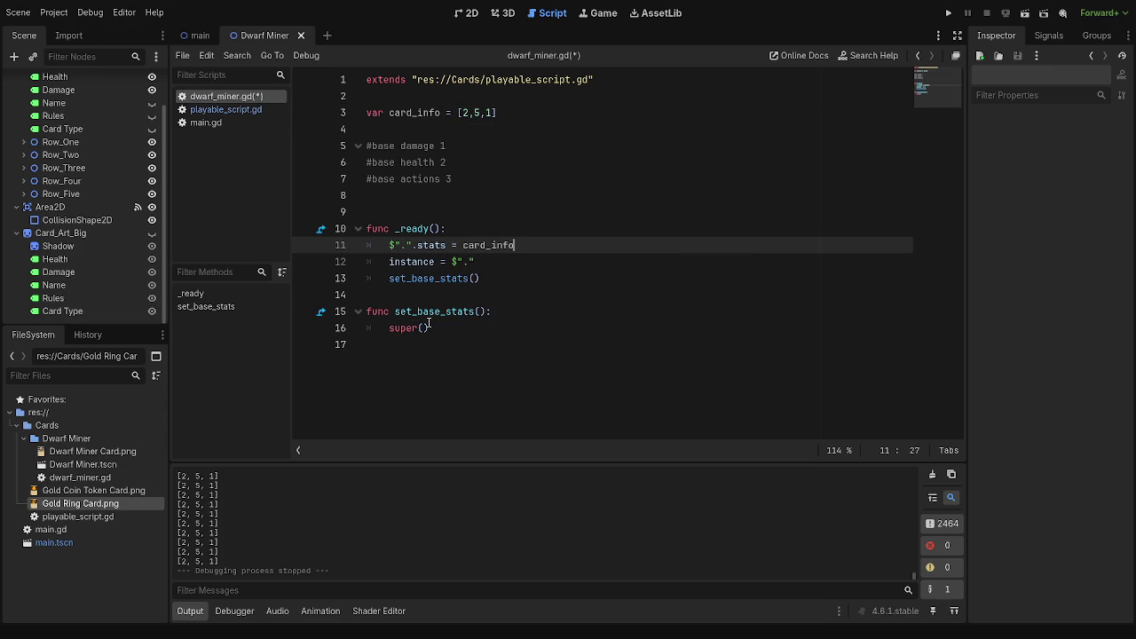
pyautogui.click(222, 109)
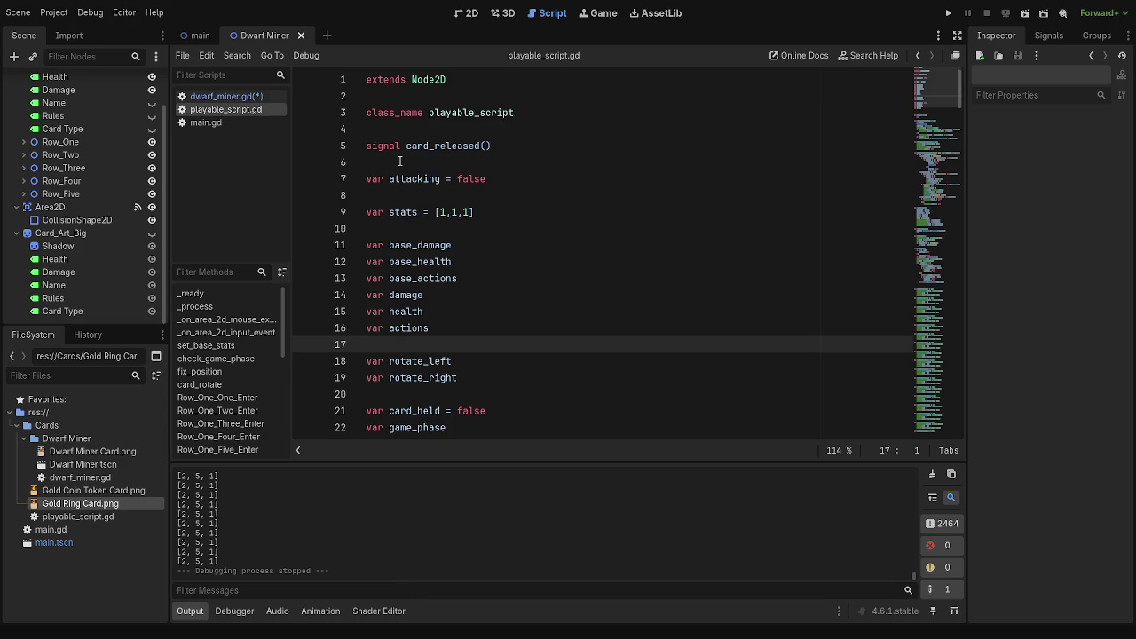
pyautogui.click(226, 97)
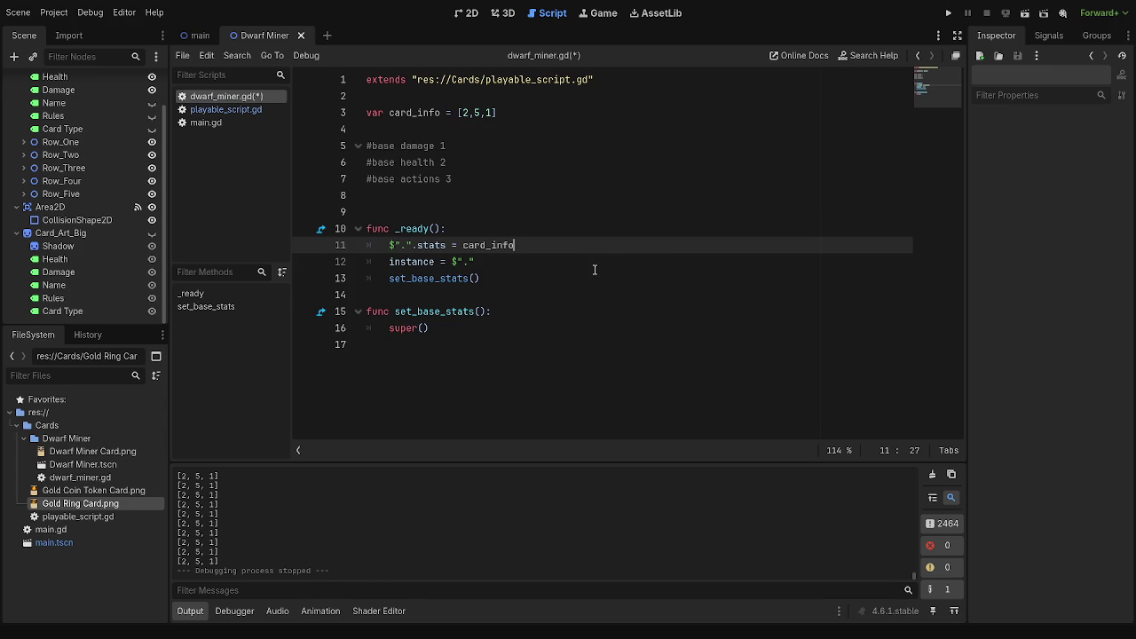
# - Open playable_script.gd and do a quick test run of the game
pyautogui.click(249, 107)
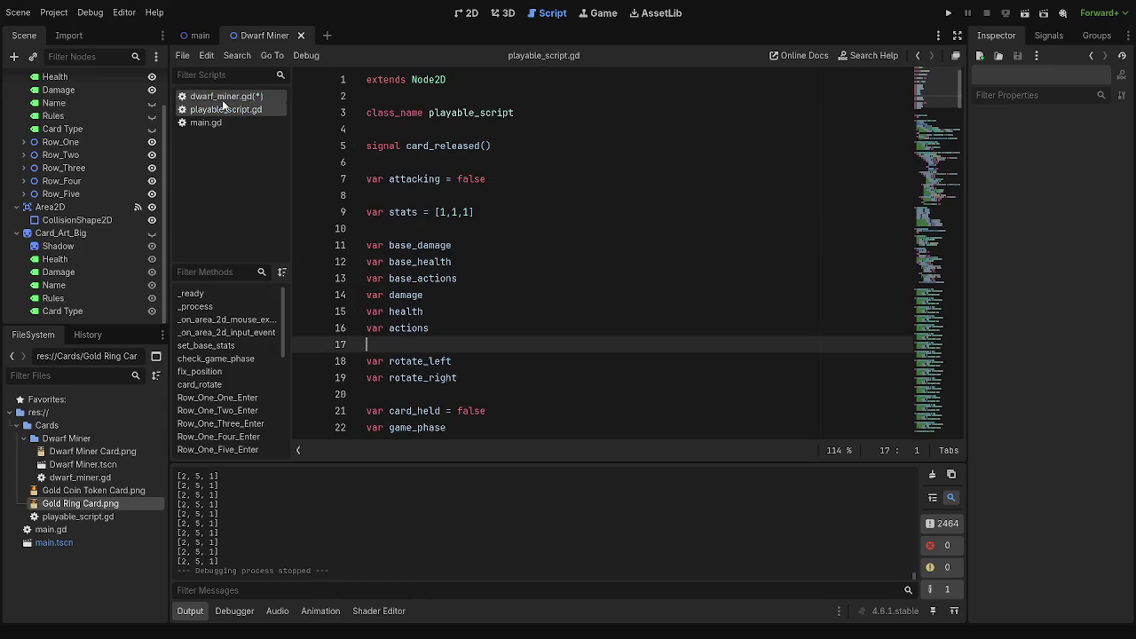
pyautogui.scroll(-10, 563, 304)
pyautogui.press('F5')
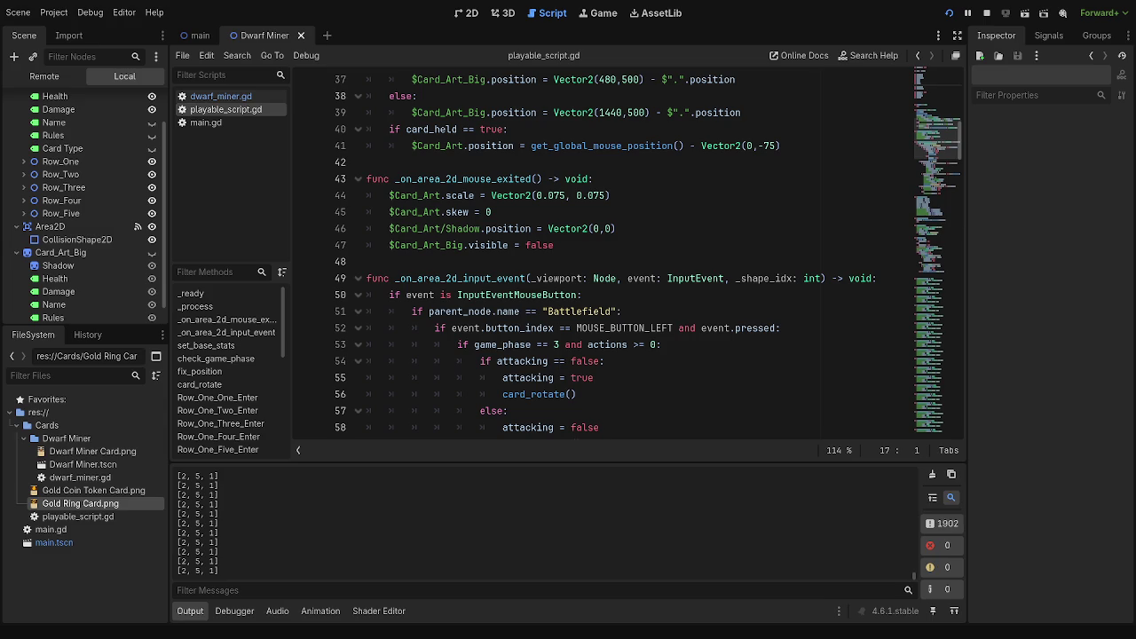
pyautogui.press('F8')
# - Replace base_actions in the actions assignment on line 86 of set_base_stats
pyautogui.click(235, 97)
pyautogui.click(229, 114)
pyautogui.scroll(-4, 539, 255)
pyautogui.scroll(-7, 539, 256)
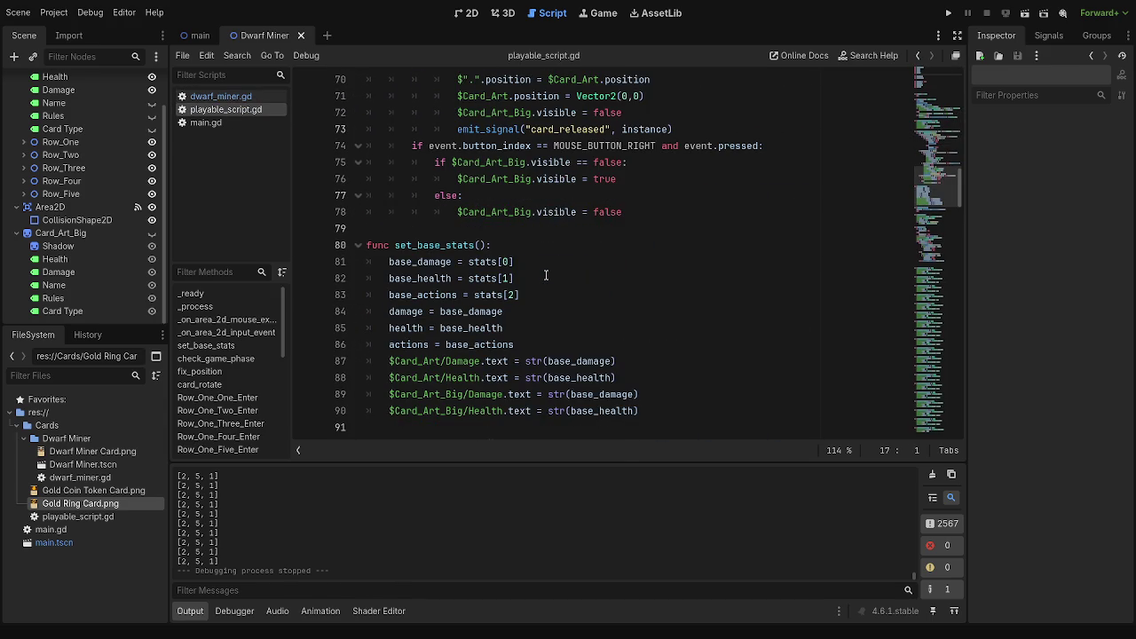
pyautogui.moveTo(522, 345); pyautogui.dragTo(446, 345)
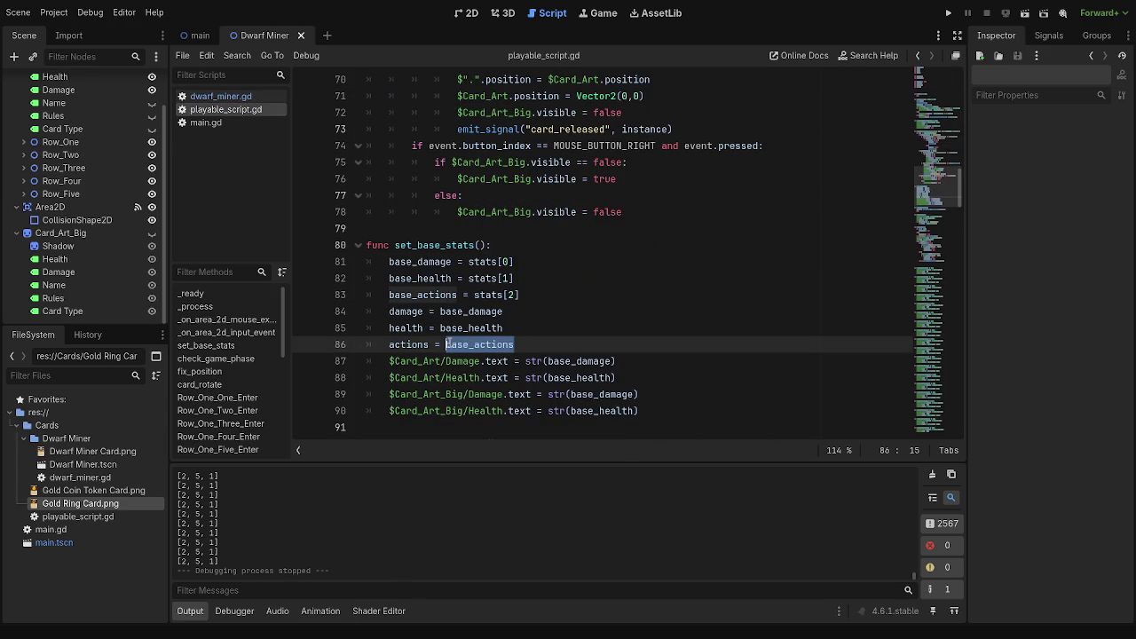
pyautogui.write('[')
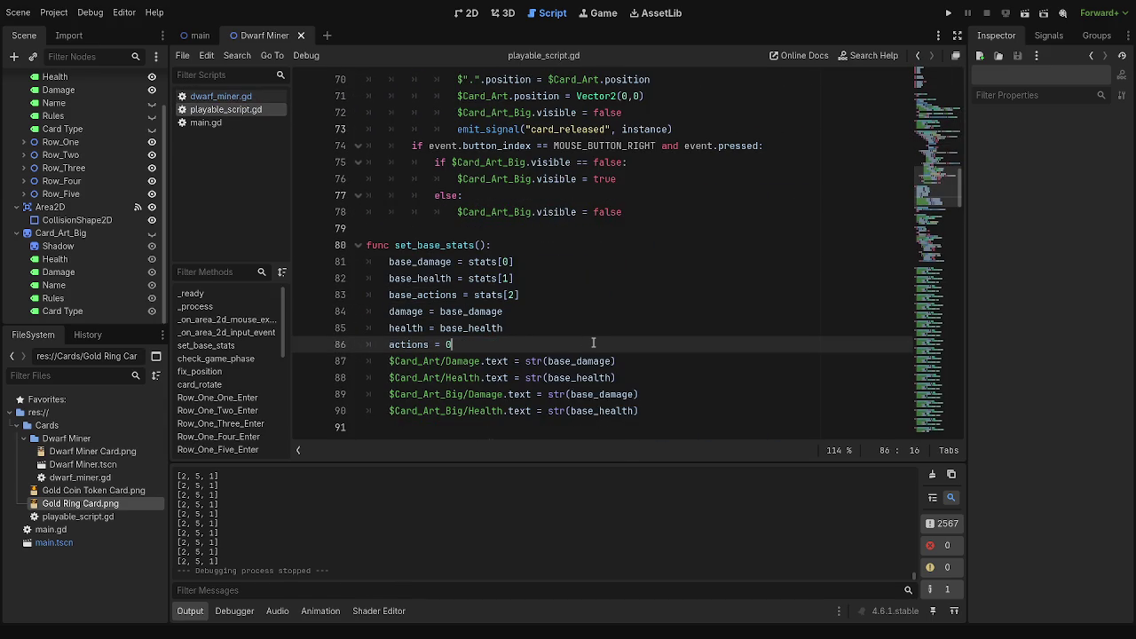
pyautogui.scroll(5, 564, 284)
pyautogui.scroll(6, 564, 284)
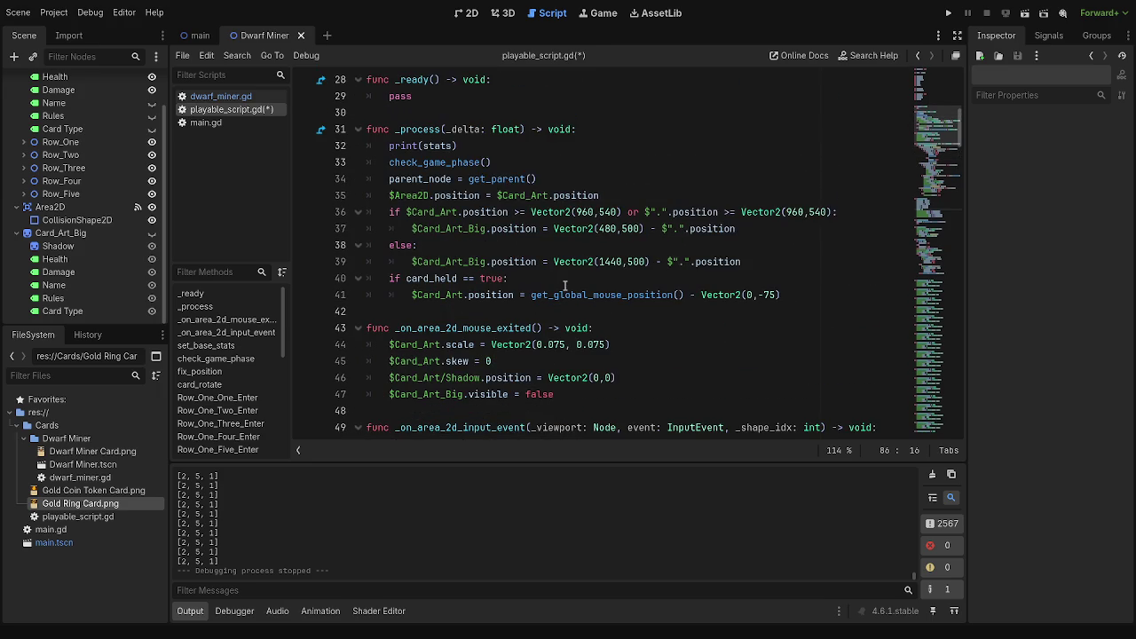
pyautogui.scroll(-10, 564, 285)
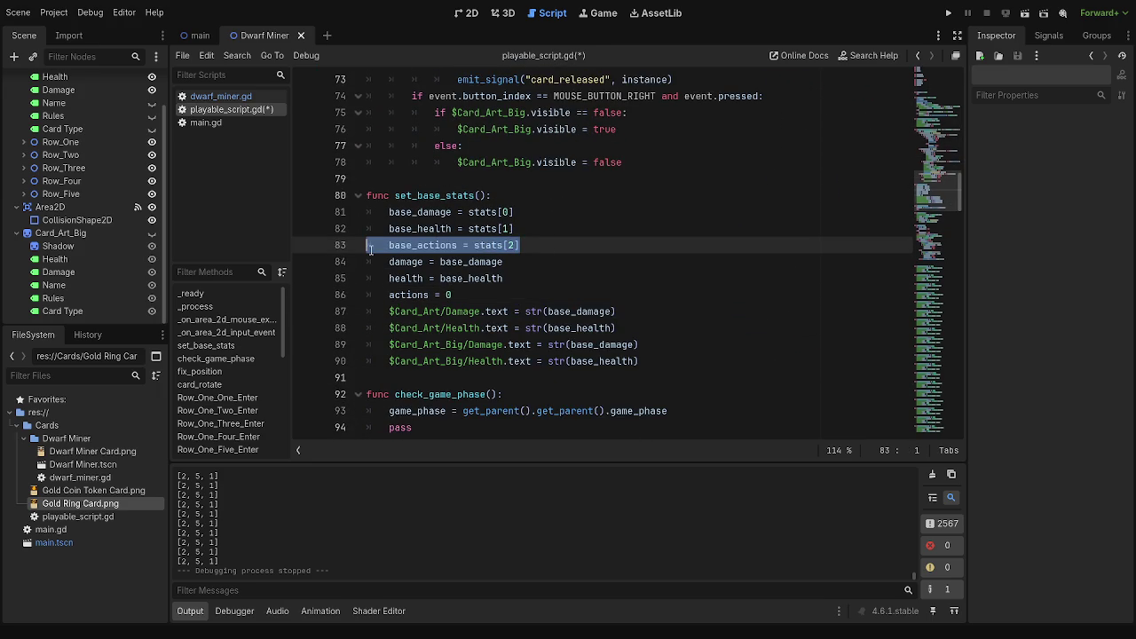
pyautogui.doubleClick(402, 249)
# - Check the base_actions and actions lines in set_base_stats, then save and run the game
pyautogui.click(450, 280)
pyautogui.doubleClick(417, 295)
pyautogui.click(542, 282)
pyautogui.click(948, 12)
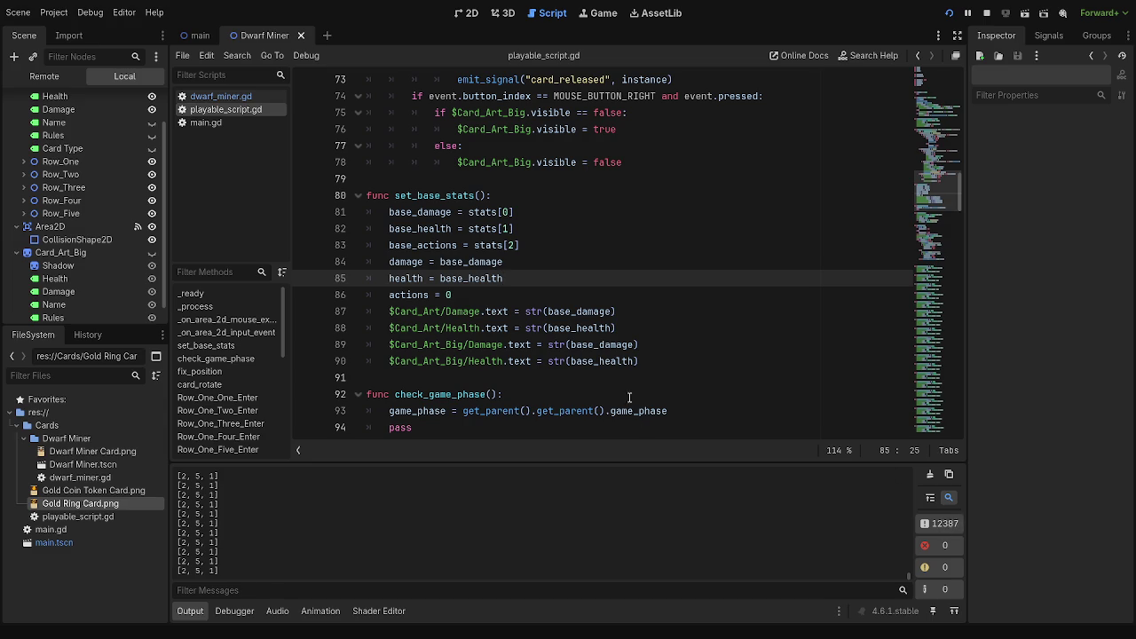
pyautogui.scroll(10, 502, 293)
# - Change the debug print(stats) to print(actions) and restart the game to watch the values
pyautogui.scroll(6, 502, 292)
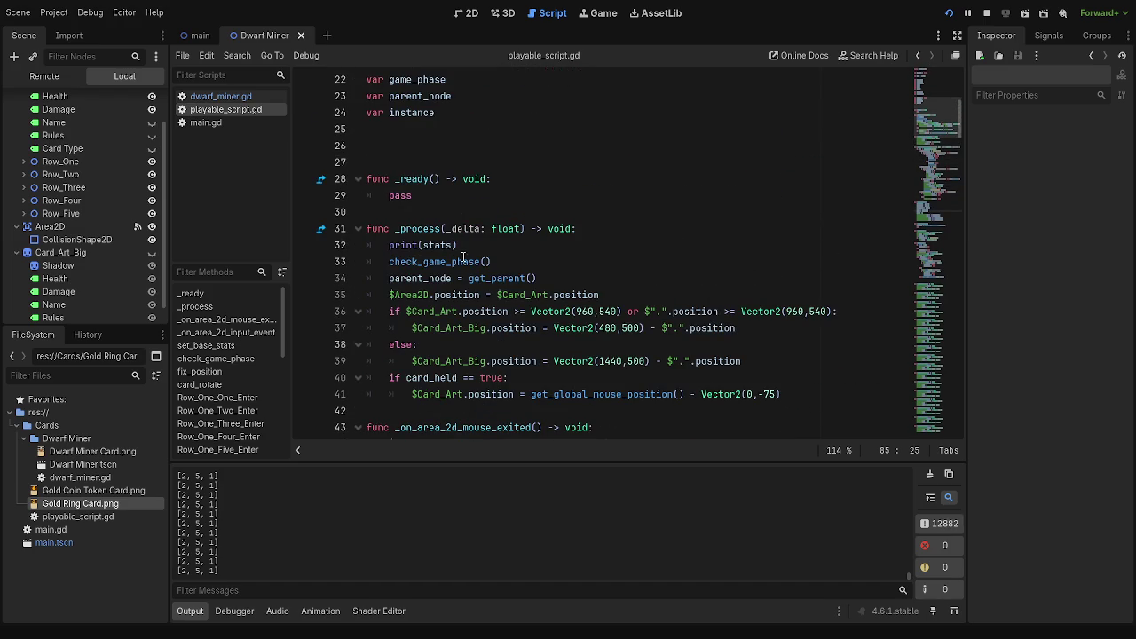
pyautogui.click(435, 245)
pyautogui.doubleClick(435, 245)
pyautogui.write('actio')
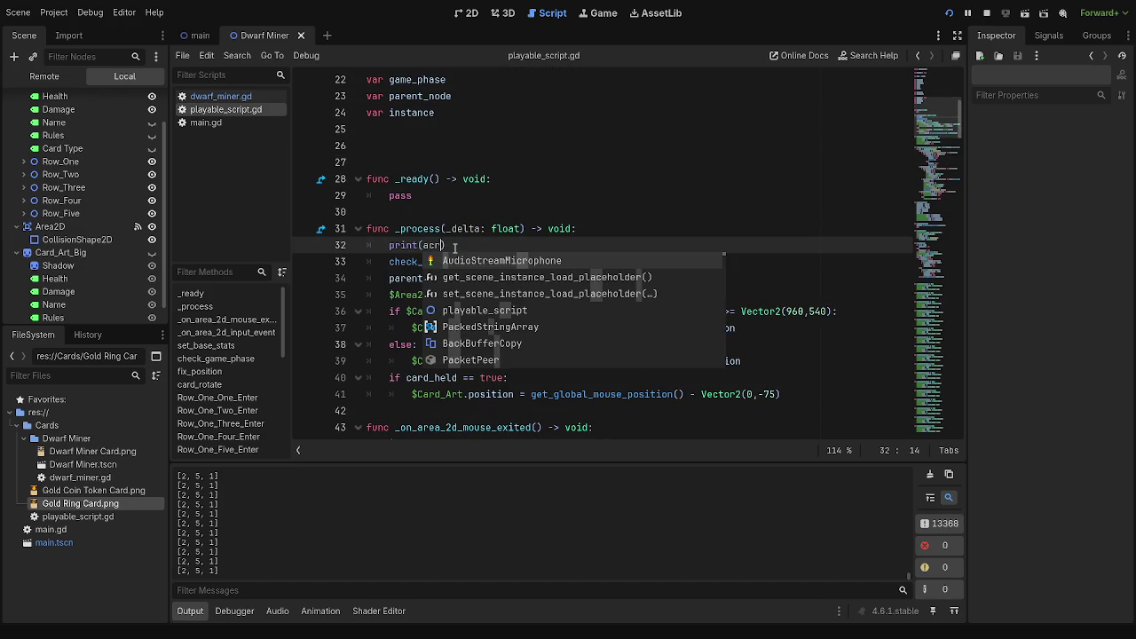
pyautogui.write('ns)')
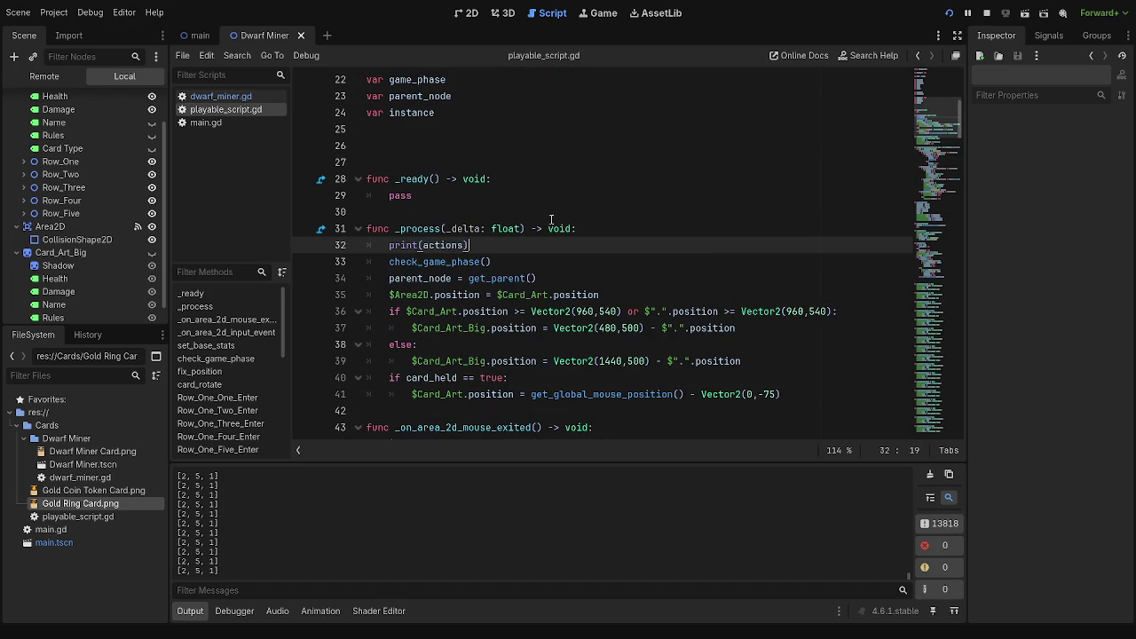
pyautogui.click(986, 12)
pyautogui.click(948, 13)
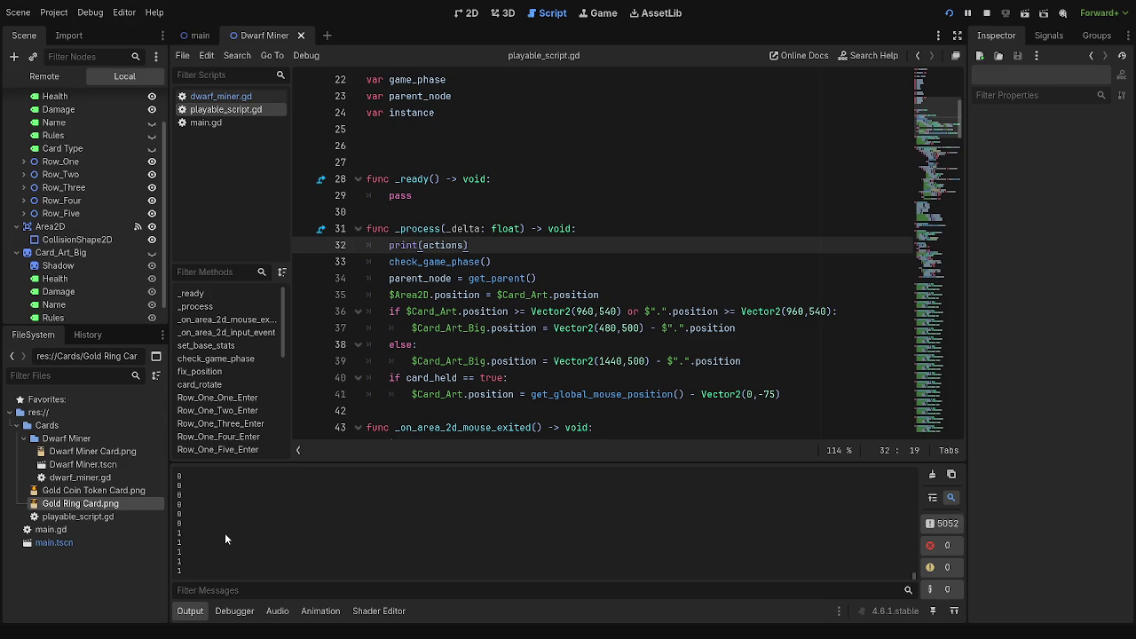
# - Search the script for 'actions' and delete the print(actions) debug line with its empty line
pyautogui.hotkey('ctrl', 'f')
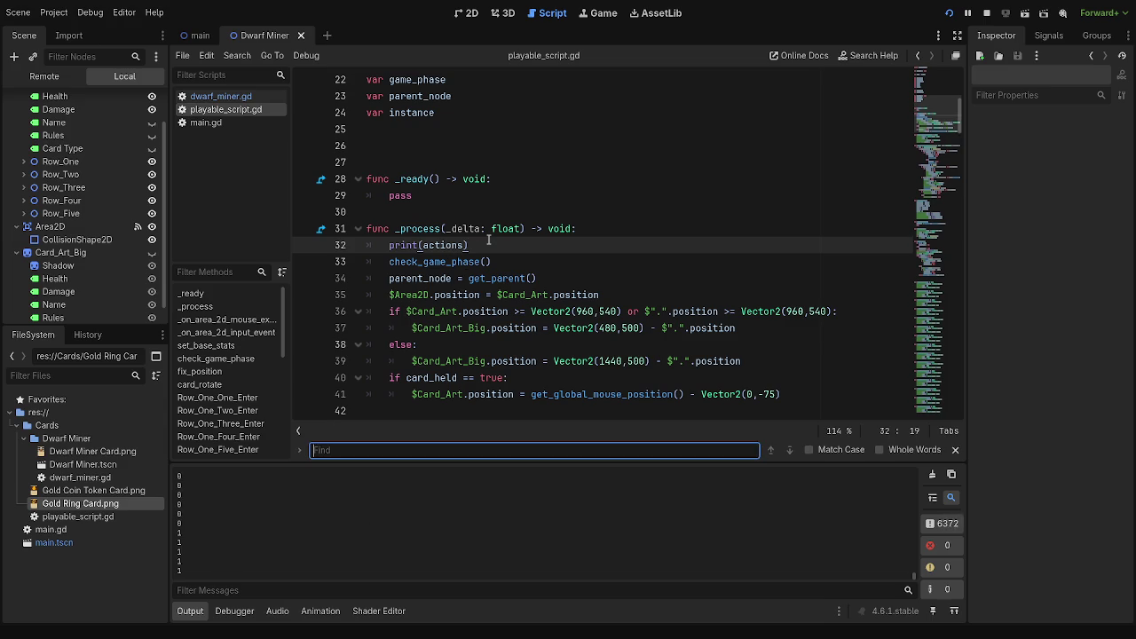
pyautogui.write('actions')
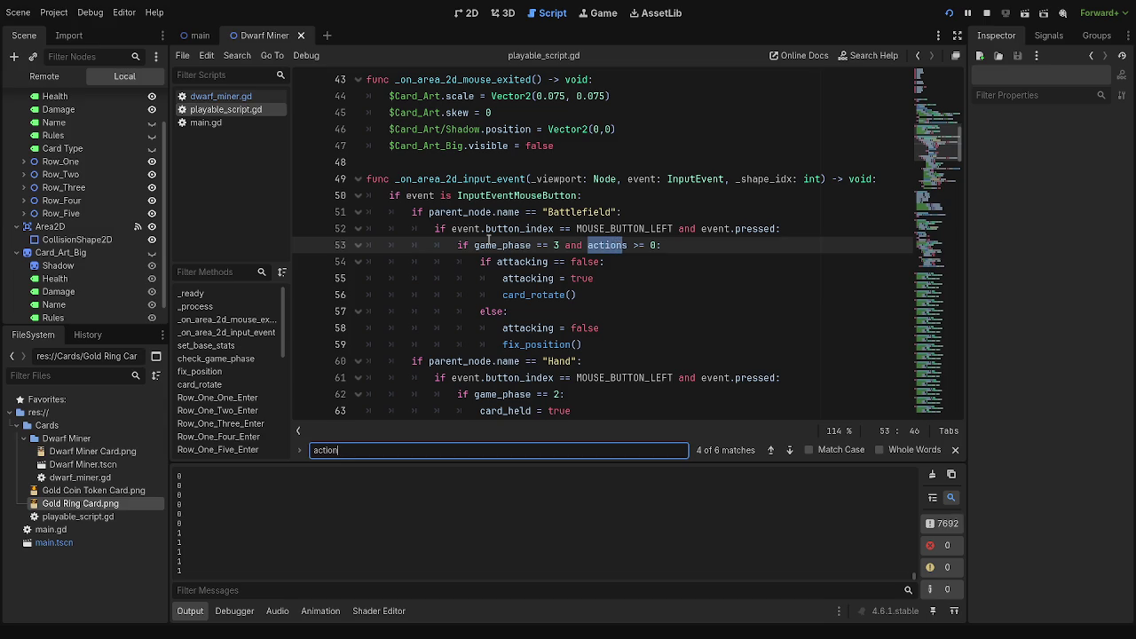
pyautogui.scroll(-6, 489, 240)
pyautogui.scroll(-6, 489, 240)
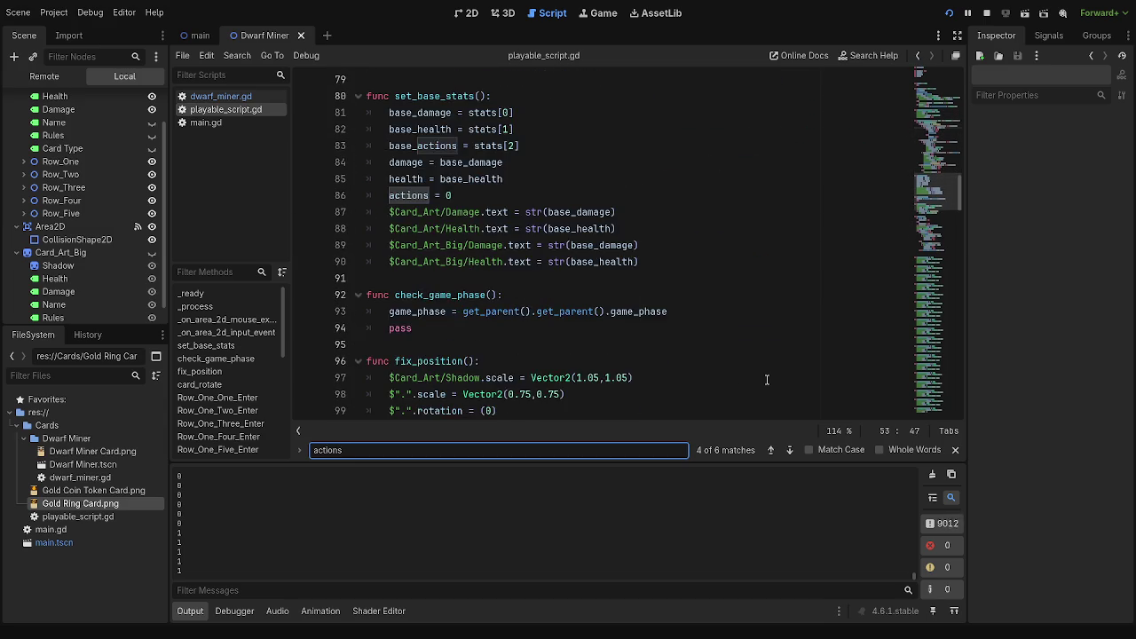
pyautogui.scroll(19, 767, 380)
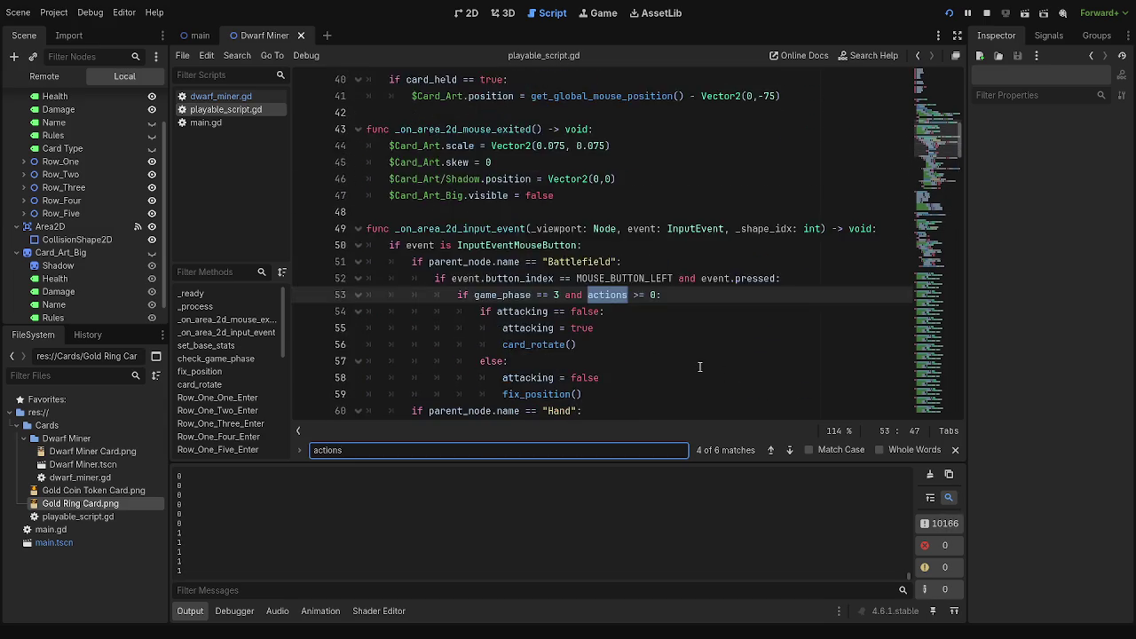
pyautogui.tripleClick(495, 251)
pyautogui.press('BackSpace')
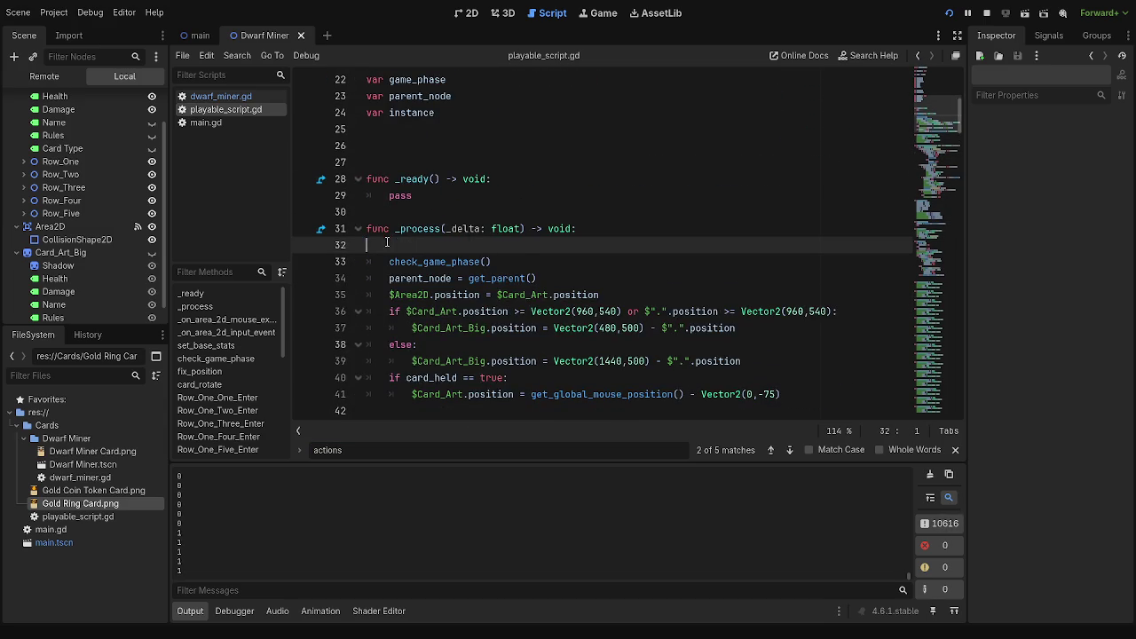
pyautogui.press('BackSpace')
# - Switch to main.gd and jump to the next 'actions' match
pyautogui.click(221, 98)
pyautogui.click(206, 123)
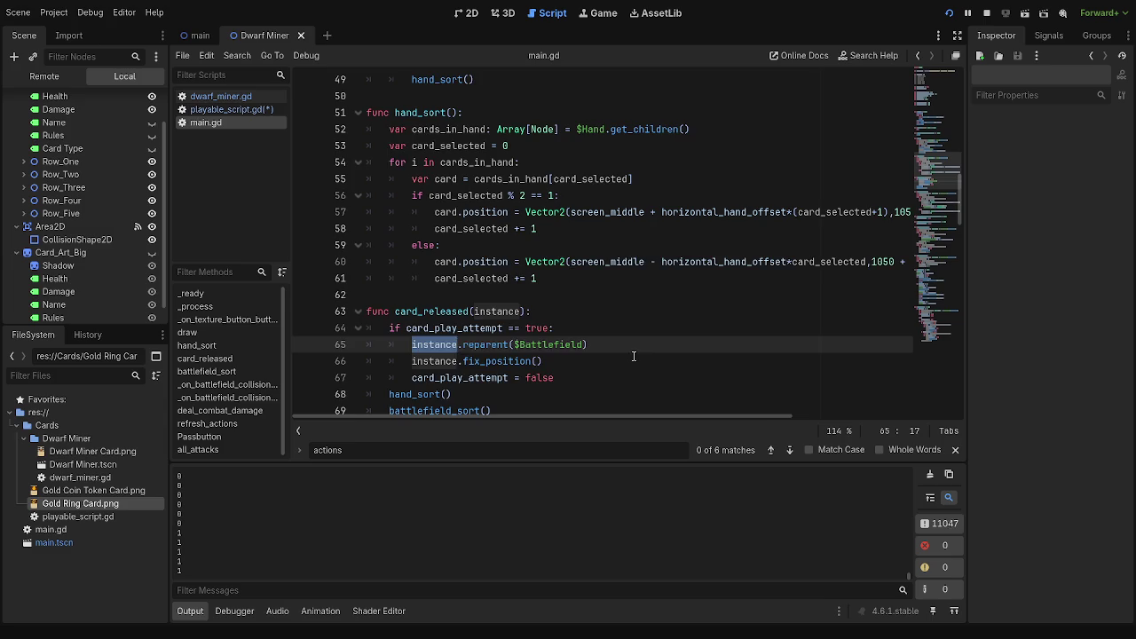
pyautogui.scroll(-1, 634, 355)
pyautogui.click(504, 450)
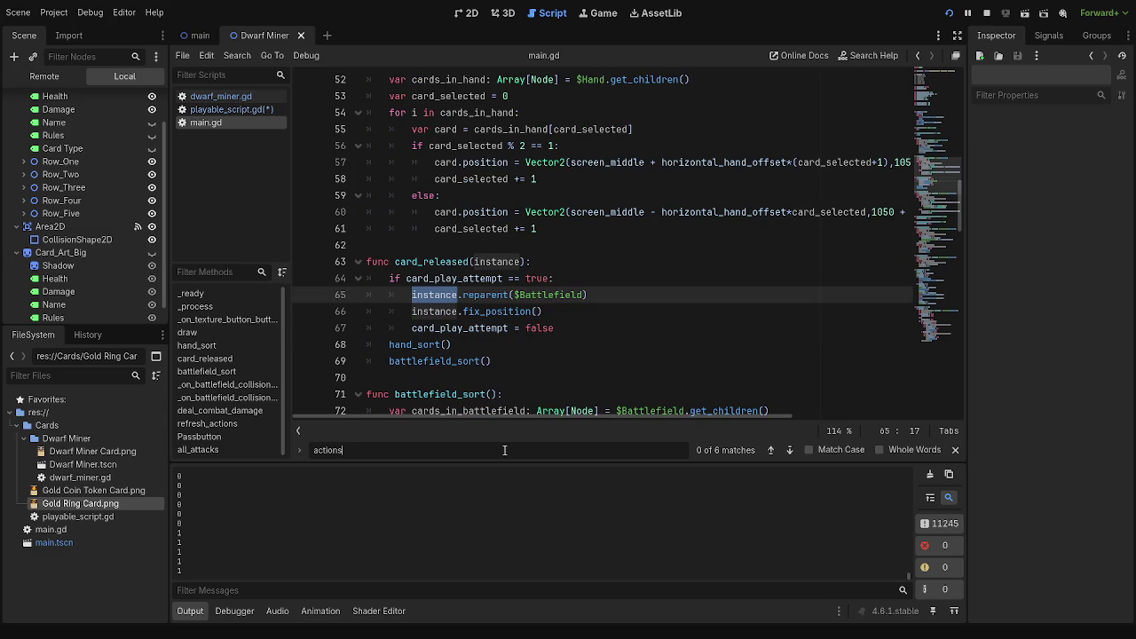
pyautogui.click(785, 451)
# - Inspect base_actions in refresh_actions around lines 112–113, then close the search bar
pyautogui.click(451, 327)
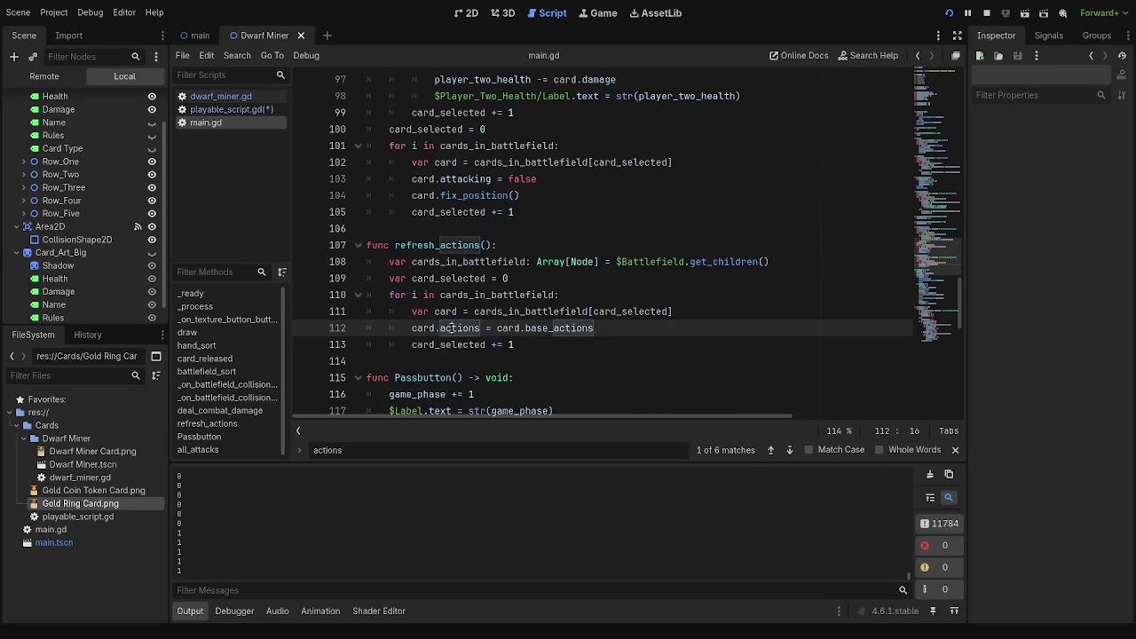
pyautogui.doubleClick(554, 331)
pyautogui.click(463, 335)
pyautogui.click(565, 332)
pyautogui.click(565, 342)
pyautogui.scroll(-6, 568, 355)
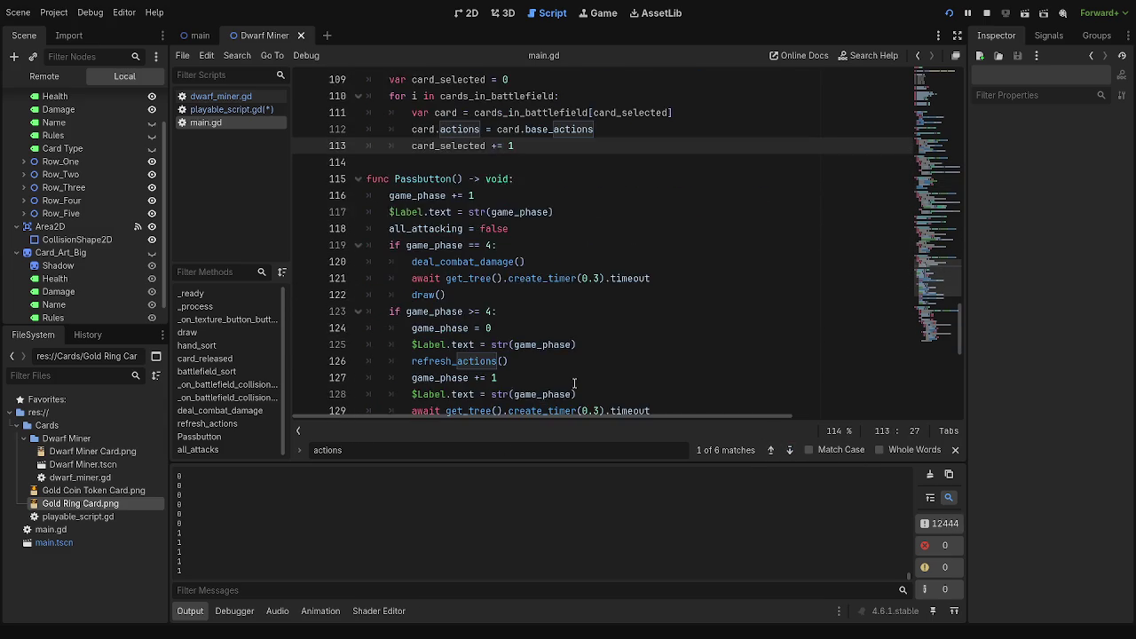
pyautogui.scroll(-2, 574, 383)
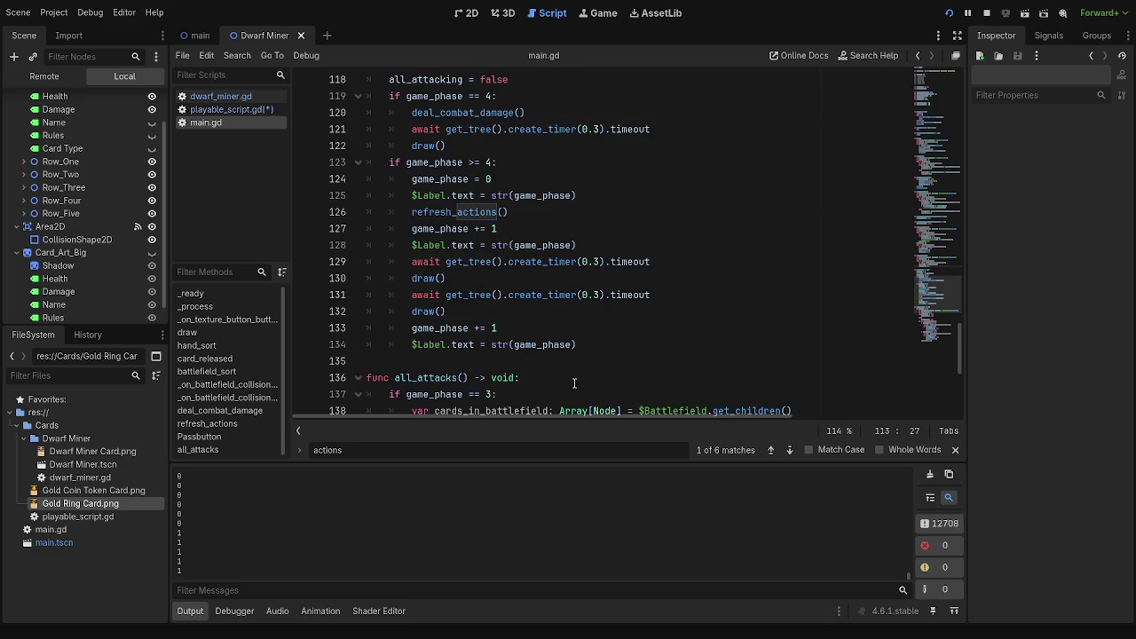
pyautogui.click(955, 450)
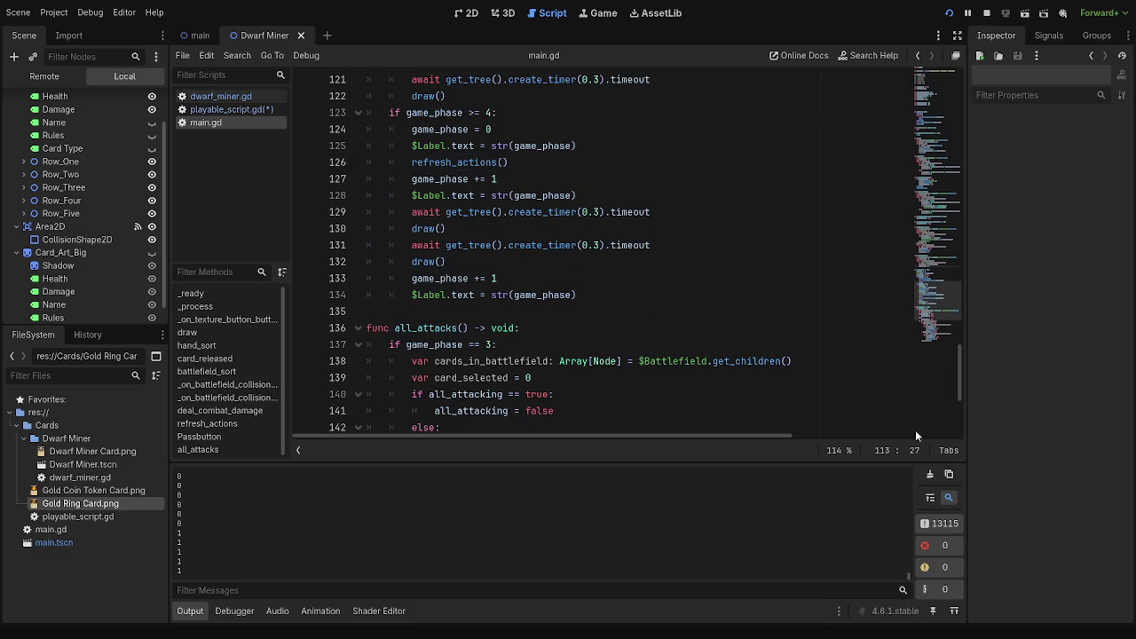
pyautogui.scroll(-4, 686, 364)
pyautogui.scroll(6, 905, 96)
# - Stop the running game and look over the script before returning to the playable card script
pyautogui.click(986, 13)
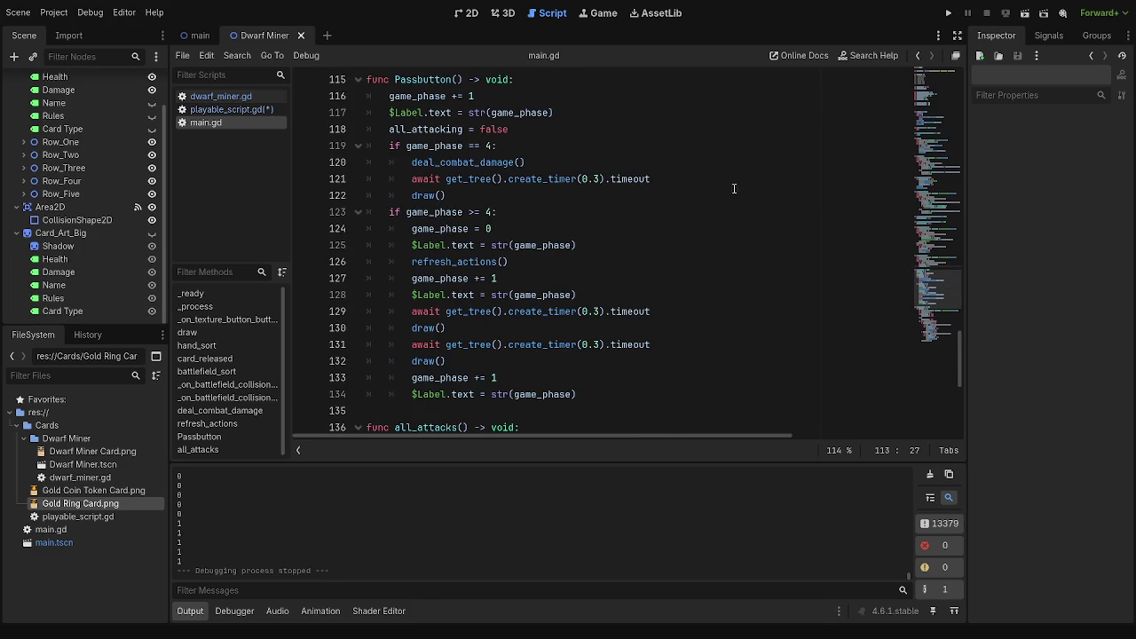
pyautogui.scroll(-4, 665, 241)
pyautogui.scroll(3, 664, 239)
pyautogui.scroll(5, 664, 239)
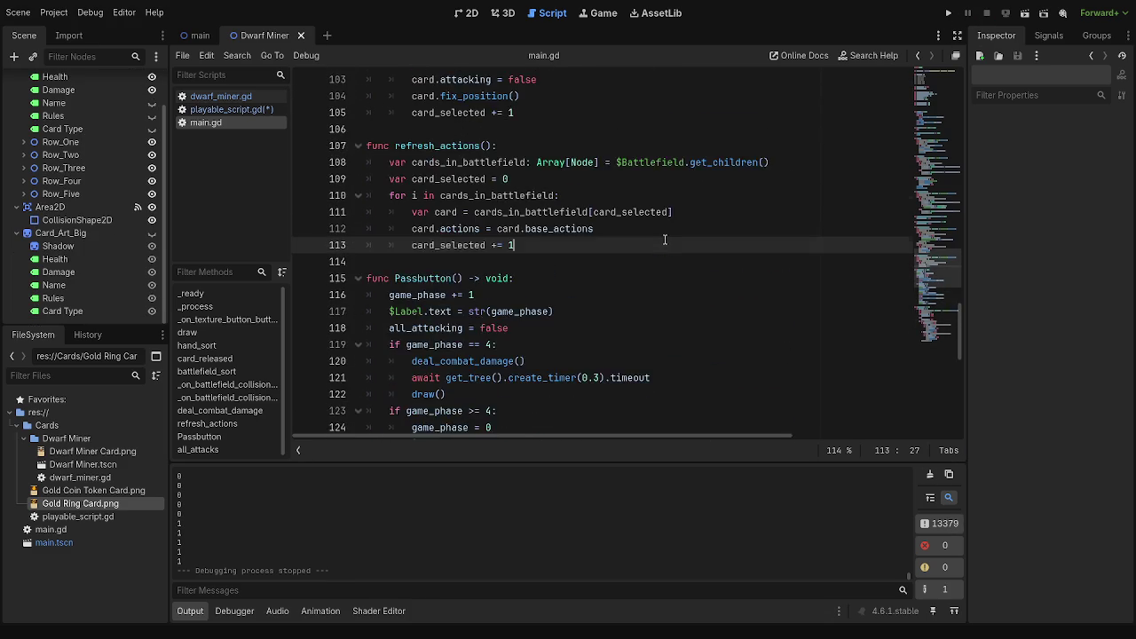
pyautogui.scroll(3, 664, 239)
pyautogui.scroll(-3, 664, 239)
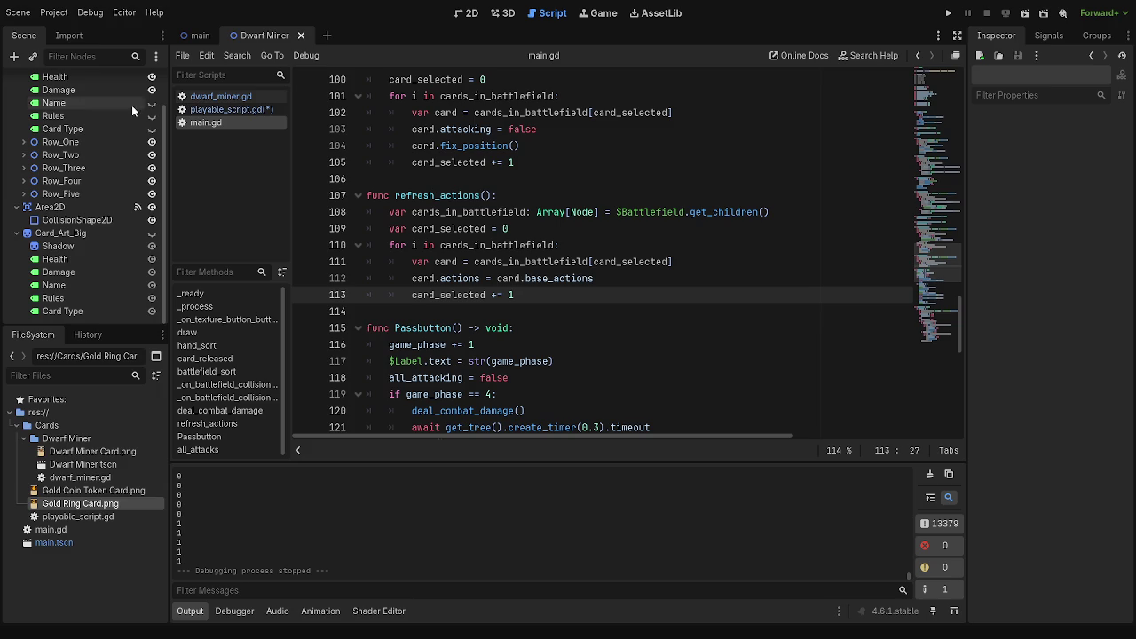
pyautogui.click(245, 111)
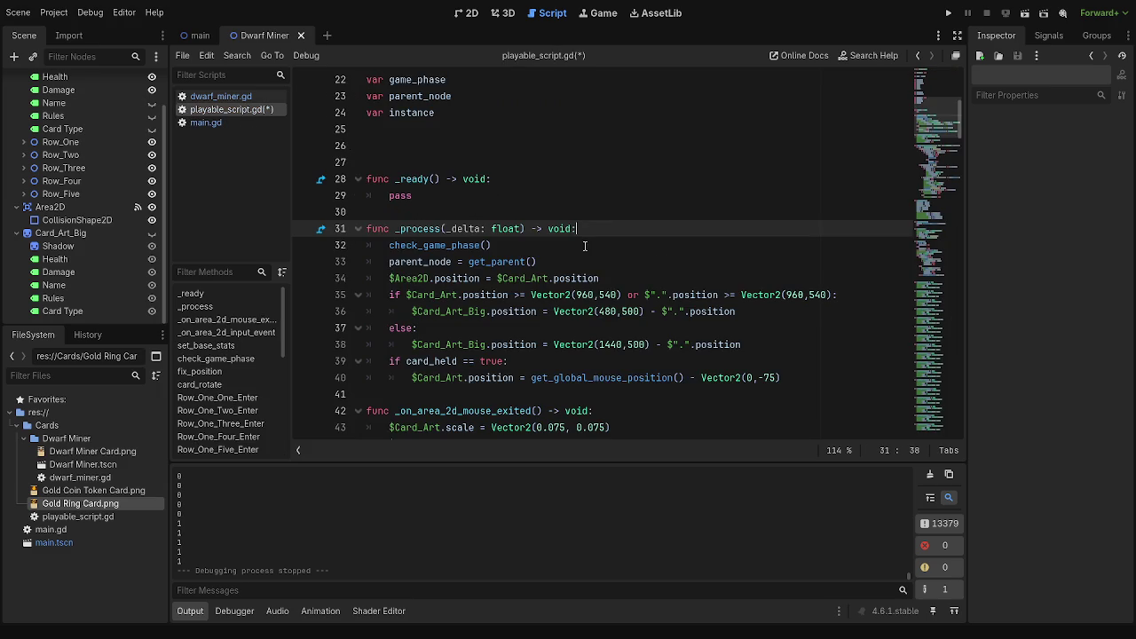
# - Save, delete the blank line 8 after the base stat comments in dwarf_miner.gd, and run the game
pyautogui.scroll(-10, 586, 245)
pyautogui.hotkey('ctrl', 's')
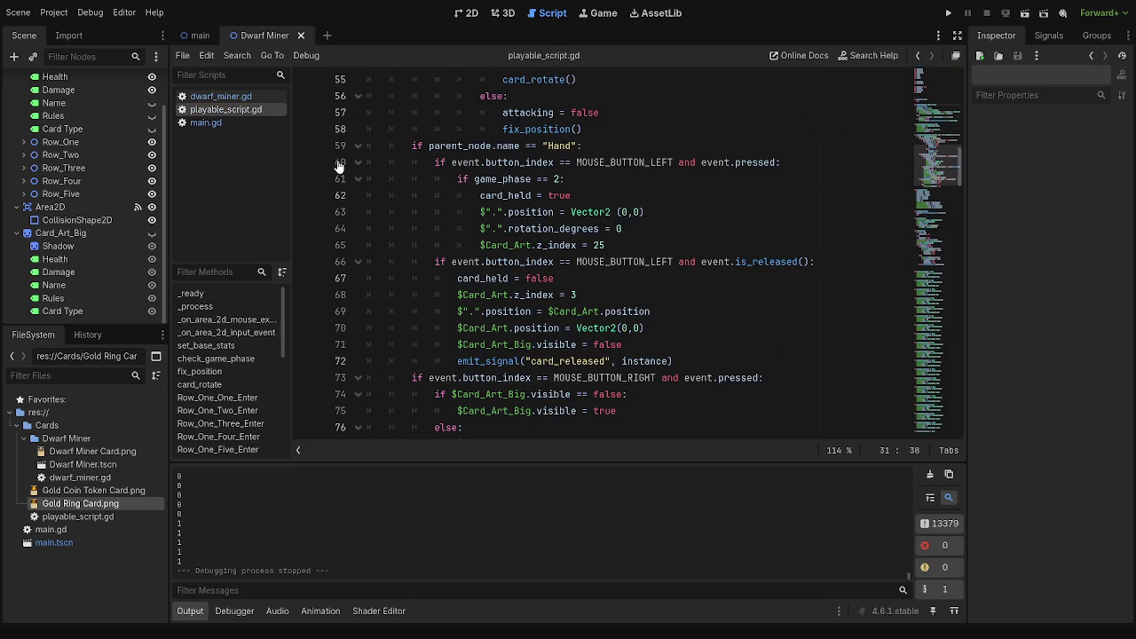
pyautogui.click(220, 100)
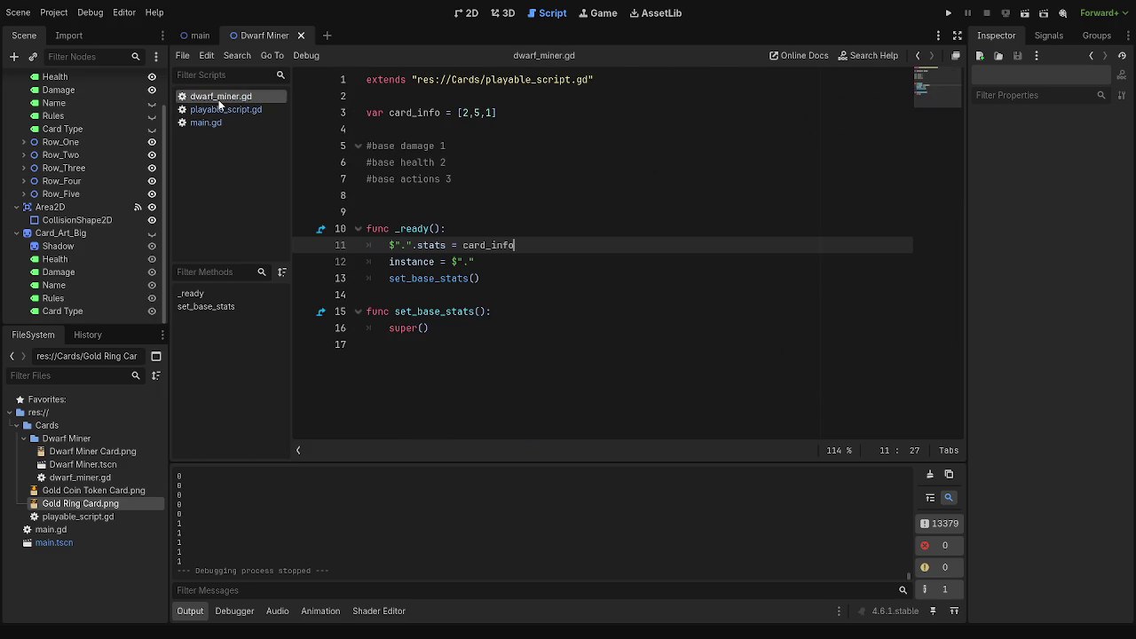
pyautogui.click(420, 199)
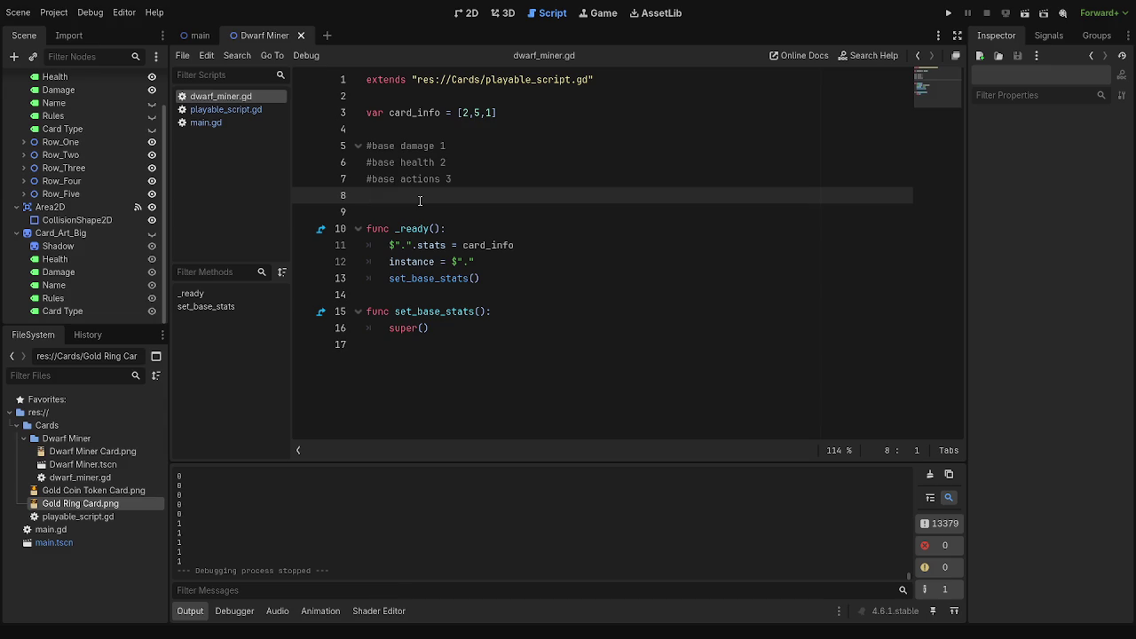
pyautogui.press('BackSpace')
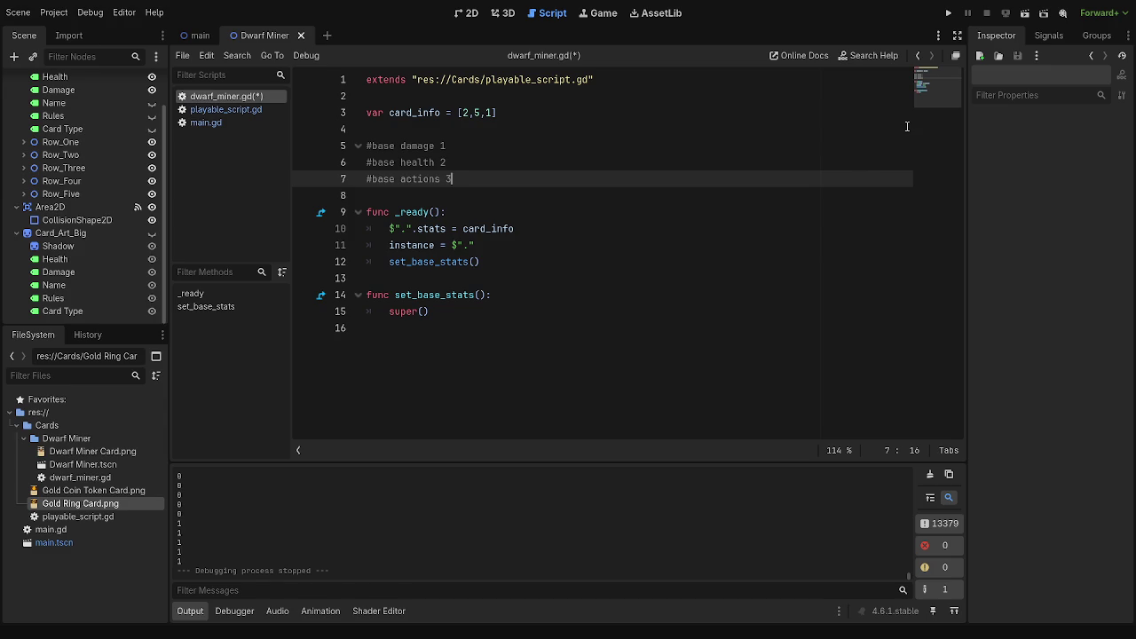
pyautogui.click(948, 13)
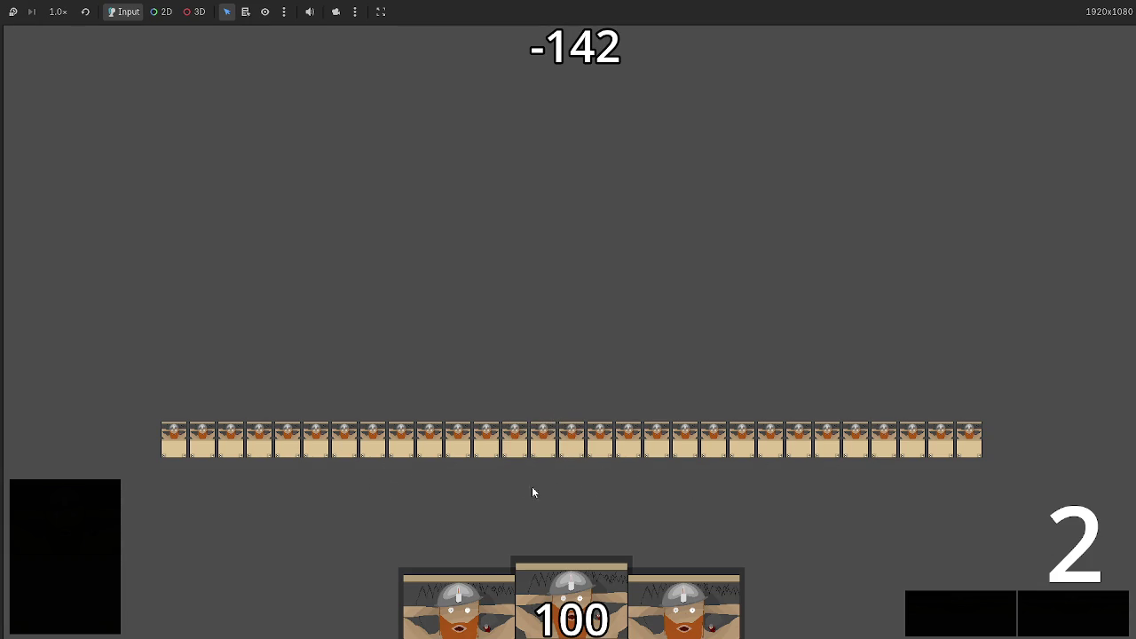
# - Pass through the game phases over several turns
pyautogui.click(1069, 614)
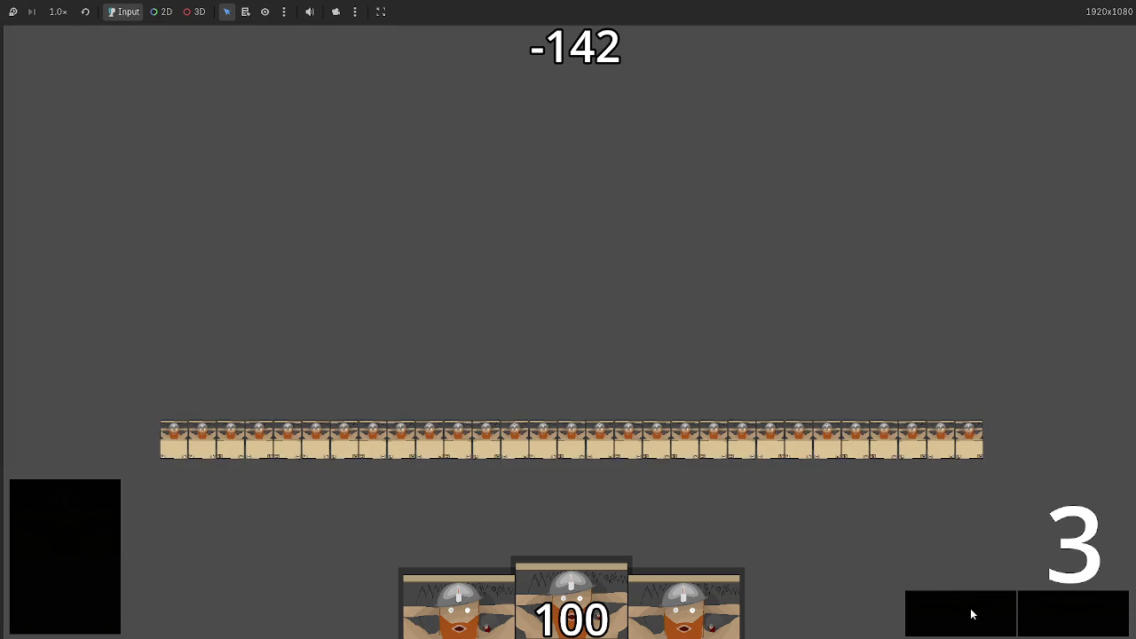
pyautogui.click(1072, 613)
pyautogui.click(1072, 614)
pyautogui.click(987, 610)
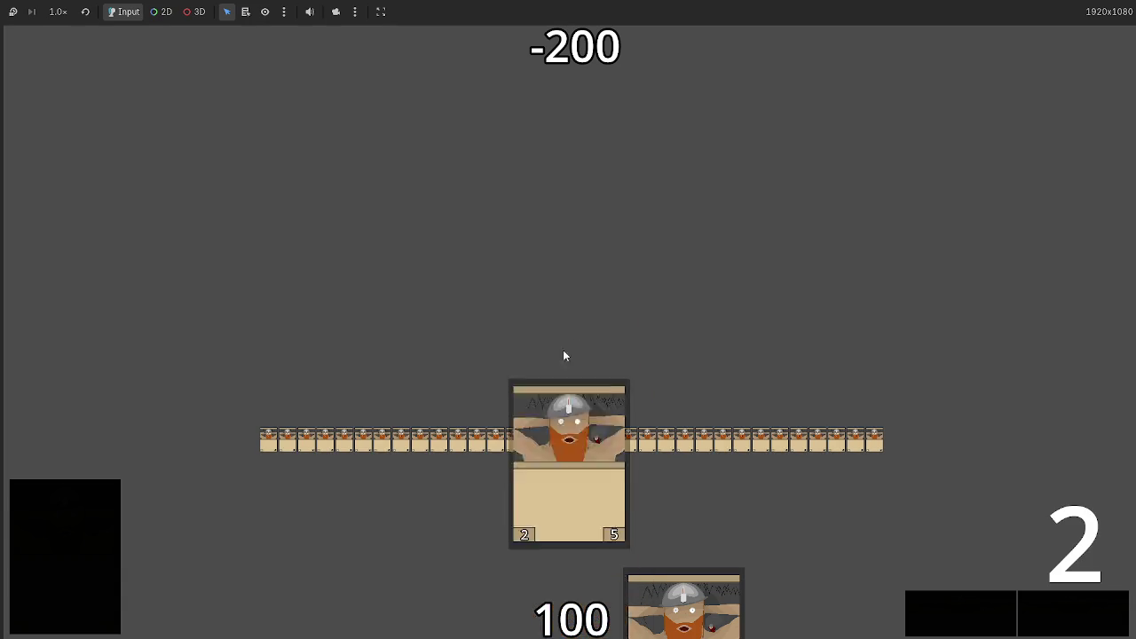
pyautogui.click(1067, 611)
pyautogui.click(1057, 616)
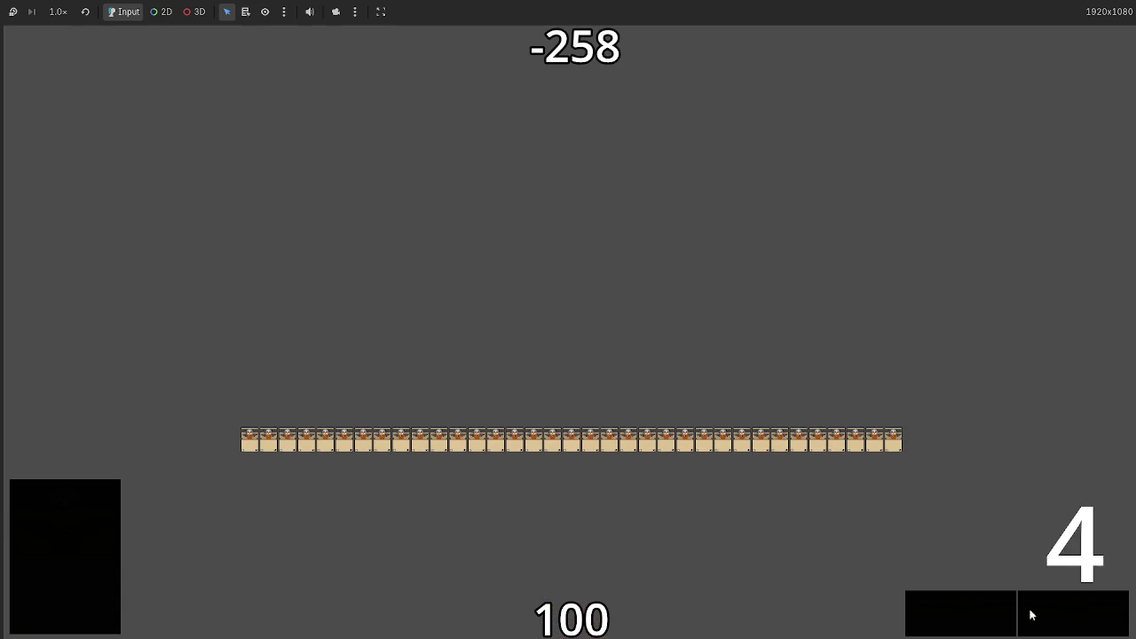
pyautogui.click(1057, 616)
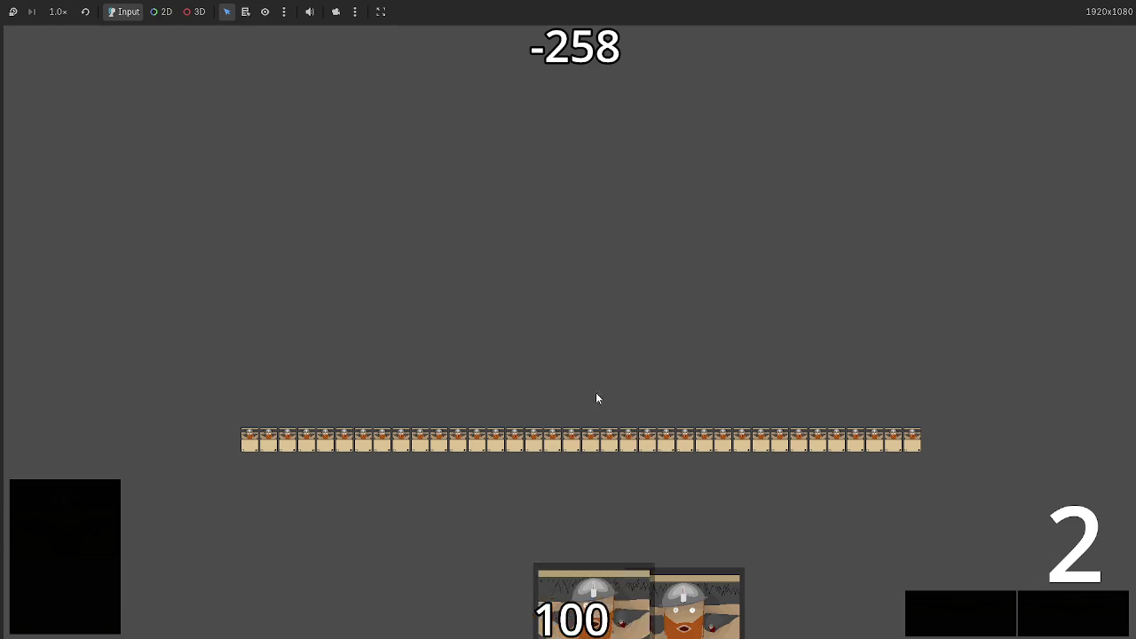
pyautogui.click(1090, 618)
pyautogui.click(1078, 609)
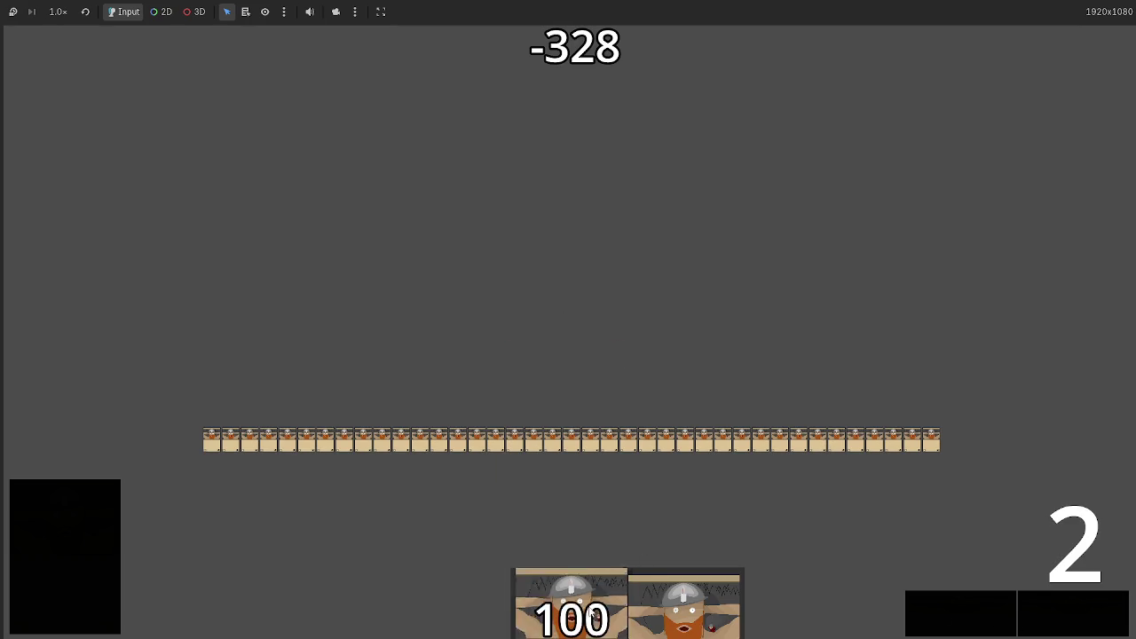
pyautogui.click(1072, 617)
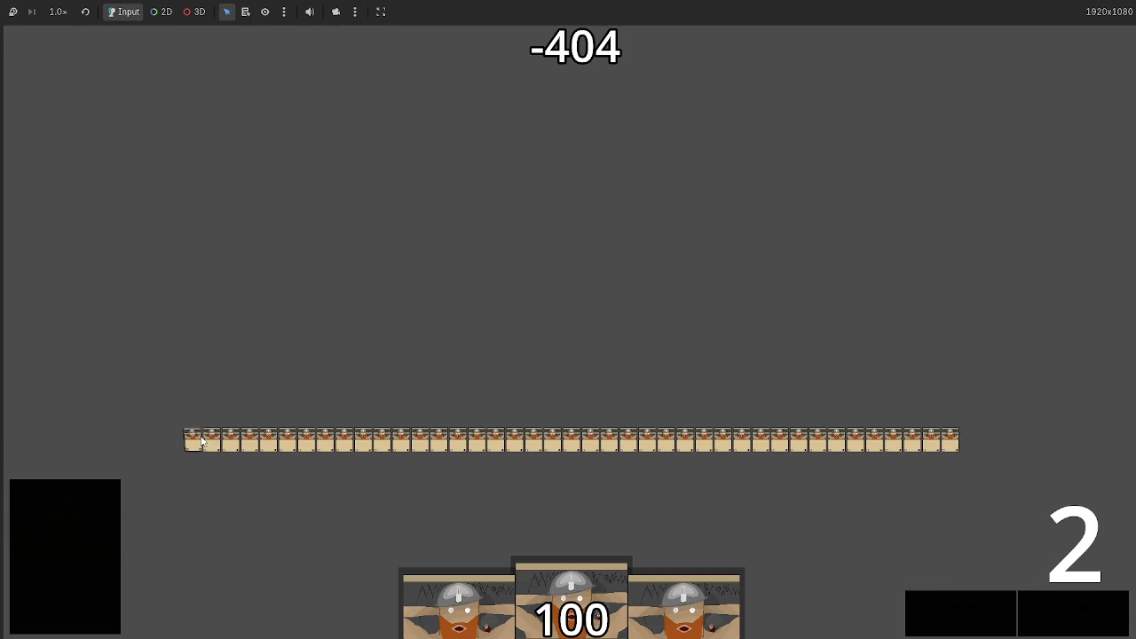
# - Drag five hand cards onto the battlefield row, then stop the game with F8
pyautogui.moveTo(457, 599)
pyautogui.mouseDown()
pyautogui.moveTo(573, 375)
pyautogui.moveTo(568, 400)
pyautogui.mouseUp()
pyautogui.moveTo(570, 599); pyautogui.dragTo(524, 400)
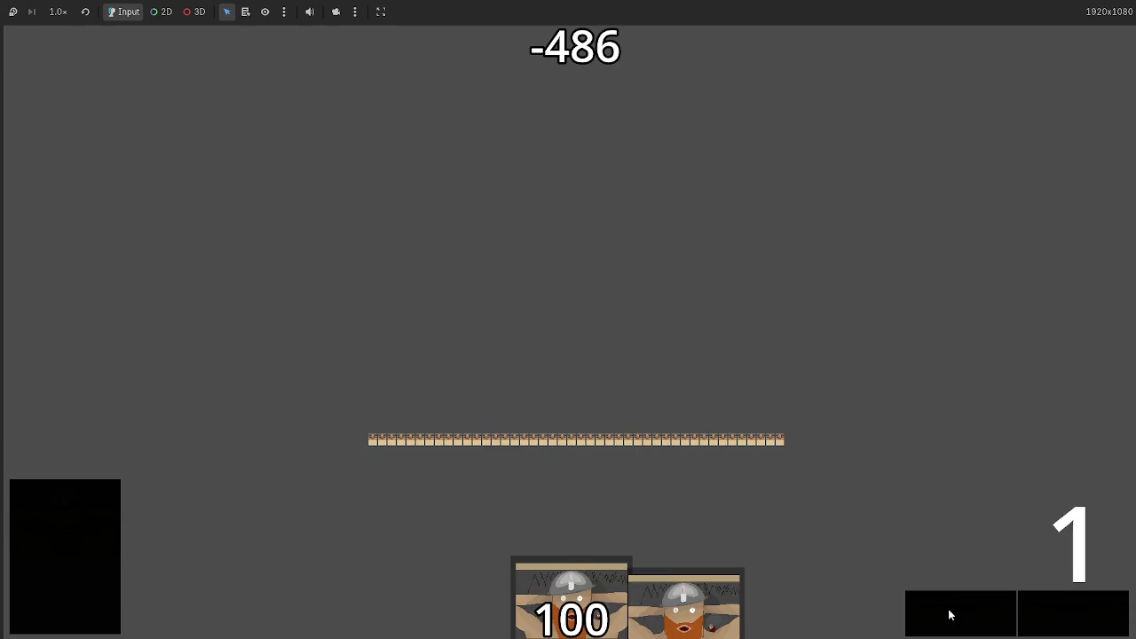
pyautogui.moveTo(457, 604); pyautogui.dragTo(568, 400)
pyautogui.moveTo(571, 604)
pyautogui.mouseDown()
pyautogui.moveTo(593, 241)
pyautogui.moveTo(585, 399)
pyautogui.mouseUp()
pyautogui.moveTo(684, 603); pyautogui.dragTo(818, 446)
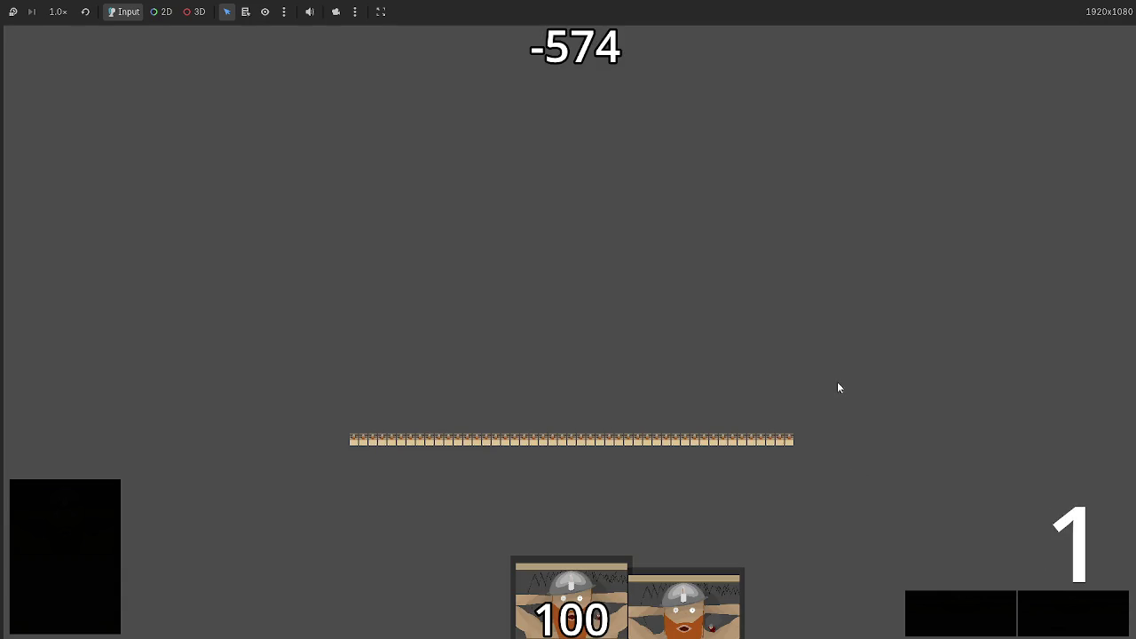
pyautogui.press('F8')
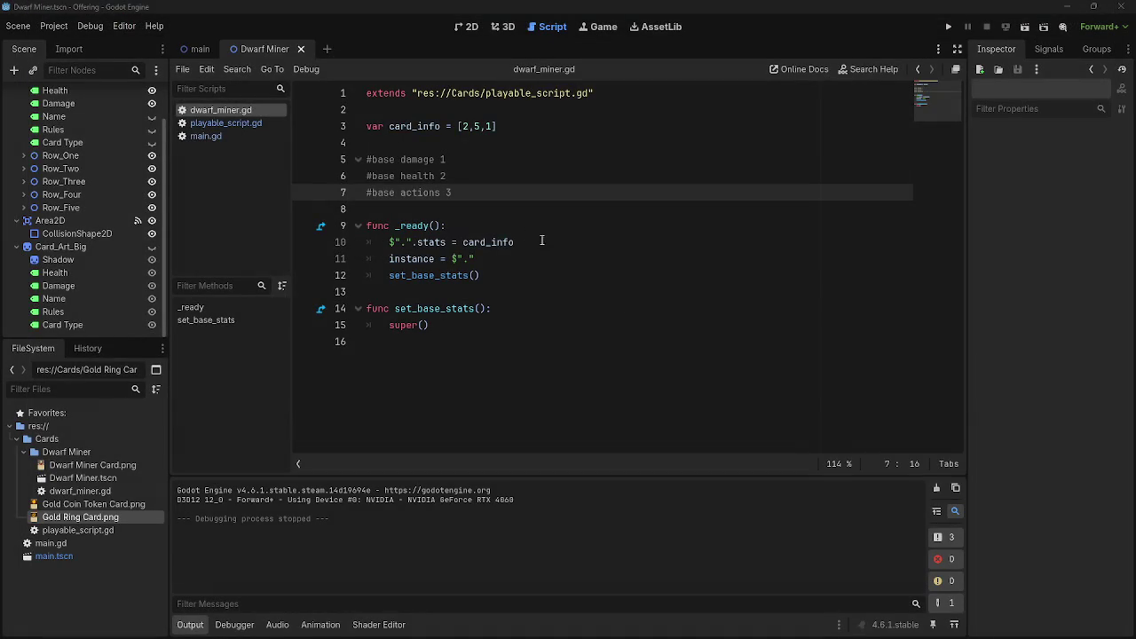
# - In main.gd's battlefield_sort, duplicate the scale-down check on lines 79–80 as lines 81–82
pyautogui.click(214, 138)
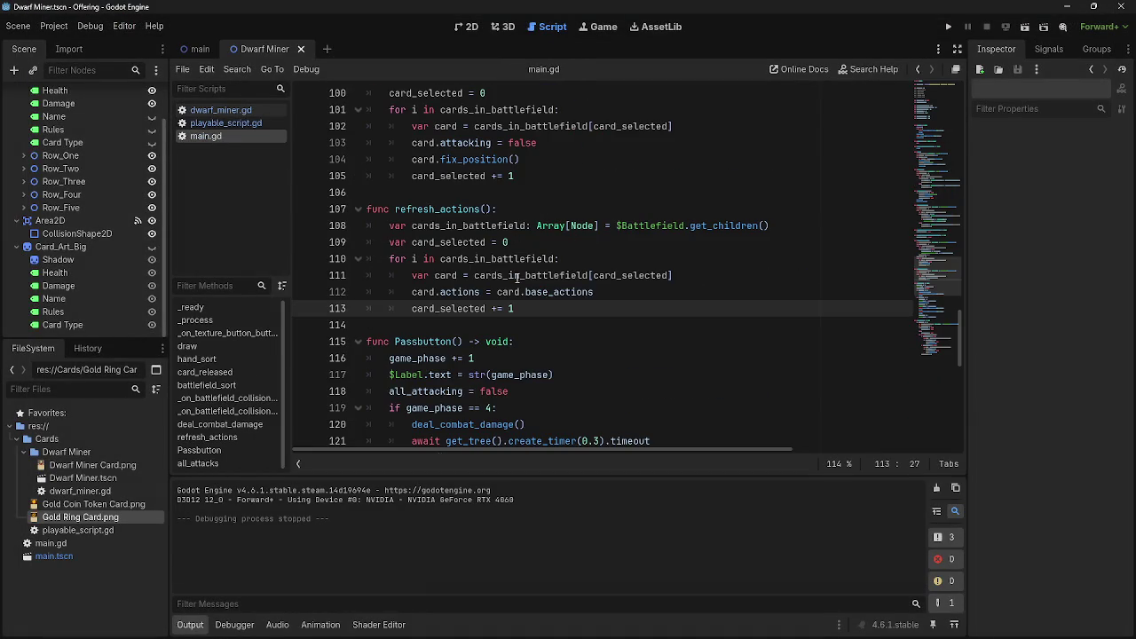
pyautogui.scroll(-1, 526, 306)
pyautogui.scroll(13, 526, 306)
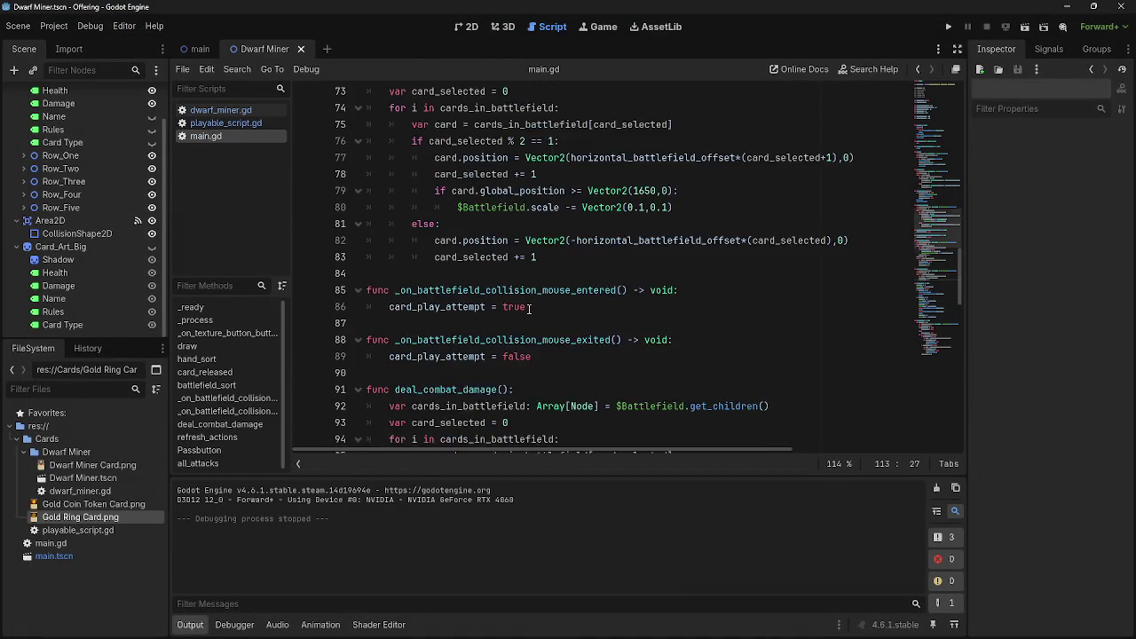
pyautogui.scroll(-2, 530, 308)
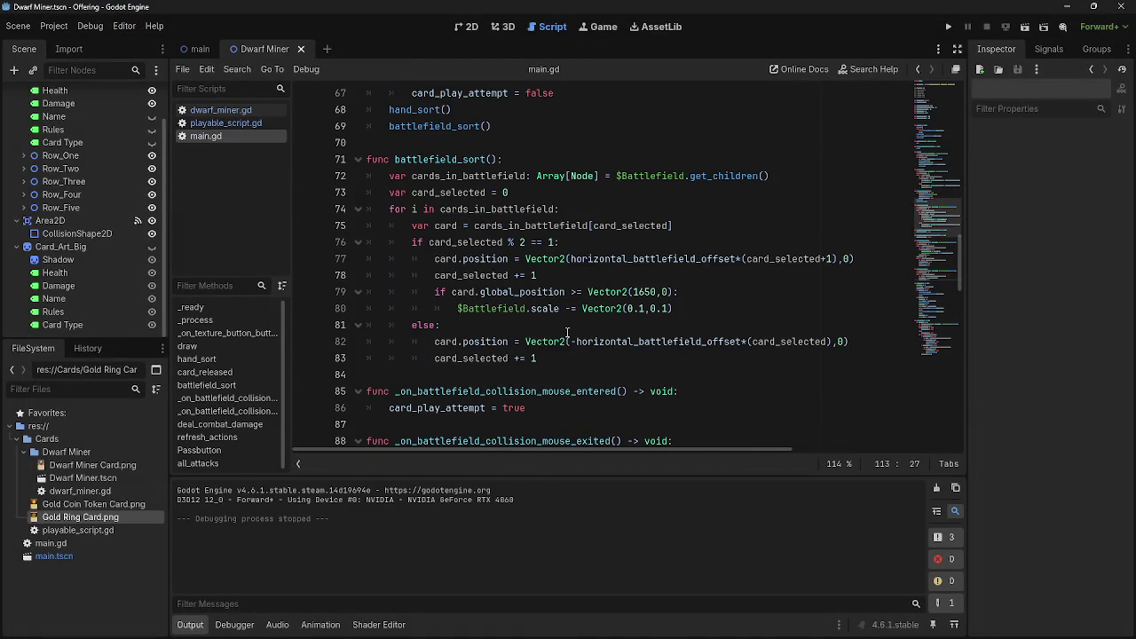
pyautogui.moveTo(433, 280); pyautogui.dragTo(674, 310)
pyautogui.click(701, 308)
pyautogui.press('Return')
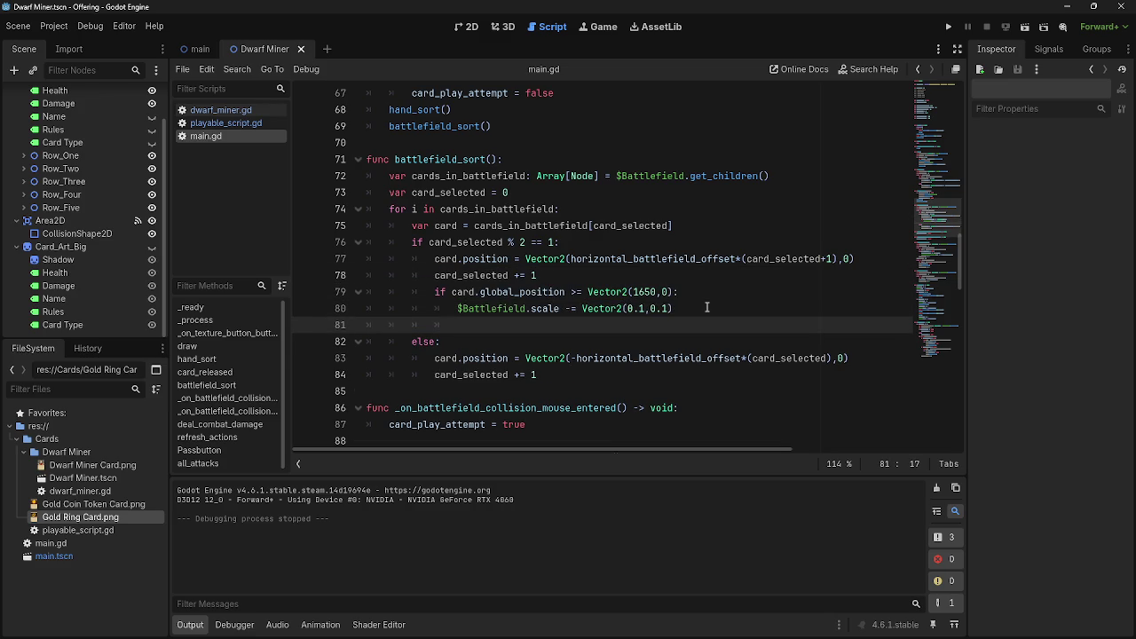
pyautogui.moveTo(434, 292); pyautogui.dragTo(674, 309)
pyautogui.hotkey('ctrl', 'c')
pyautogui.click(620, 325)
pyautogui.hotkey('ctrl', 'v')
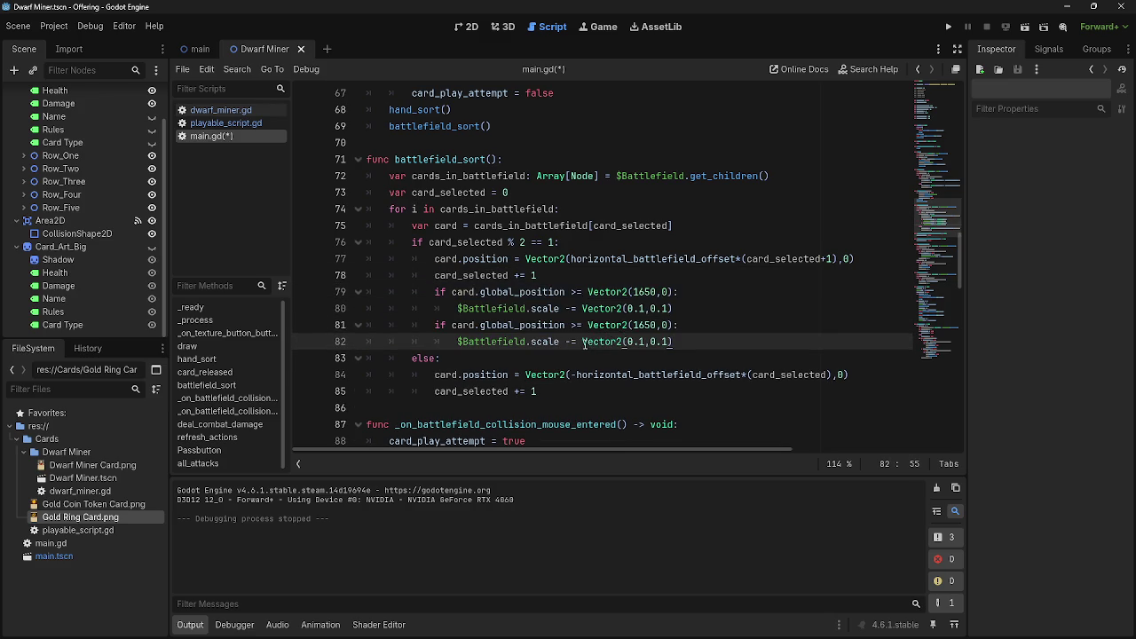
# - Change the comparison on line 81 from >= to <= Vector2(1650,0)
pyautogui.click(572, 326)
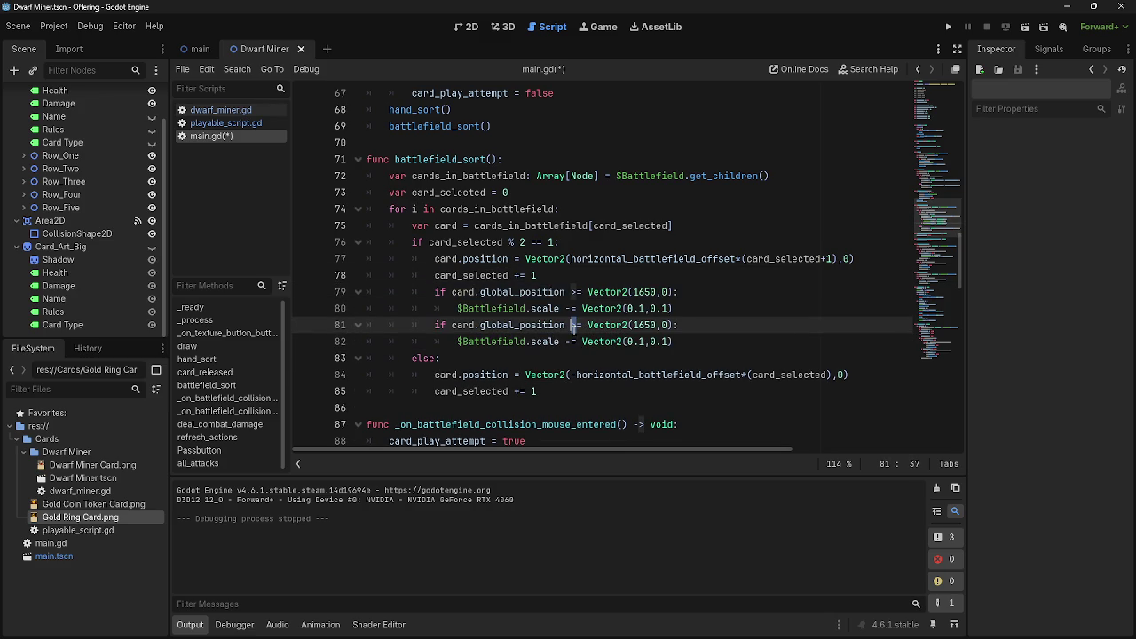
pyautogui.press('Right')
pyautogui.press('BackSpace')
pyautogui.write('<')
# - Run the game, drag two hand cards toward the battlefield, and stop it with F8
pyautogui.click(955, 27)
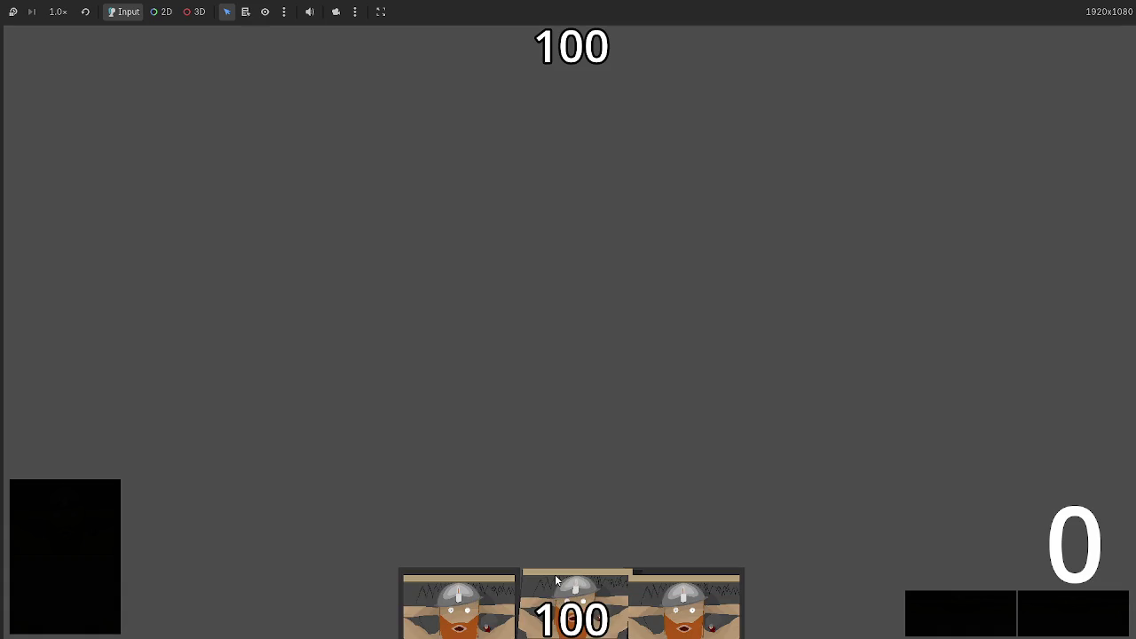
pyautogui.moveTo(572, 593); pyautogui.dragTo(560, 427)
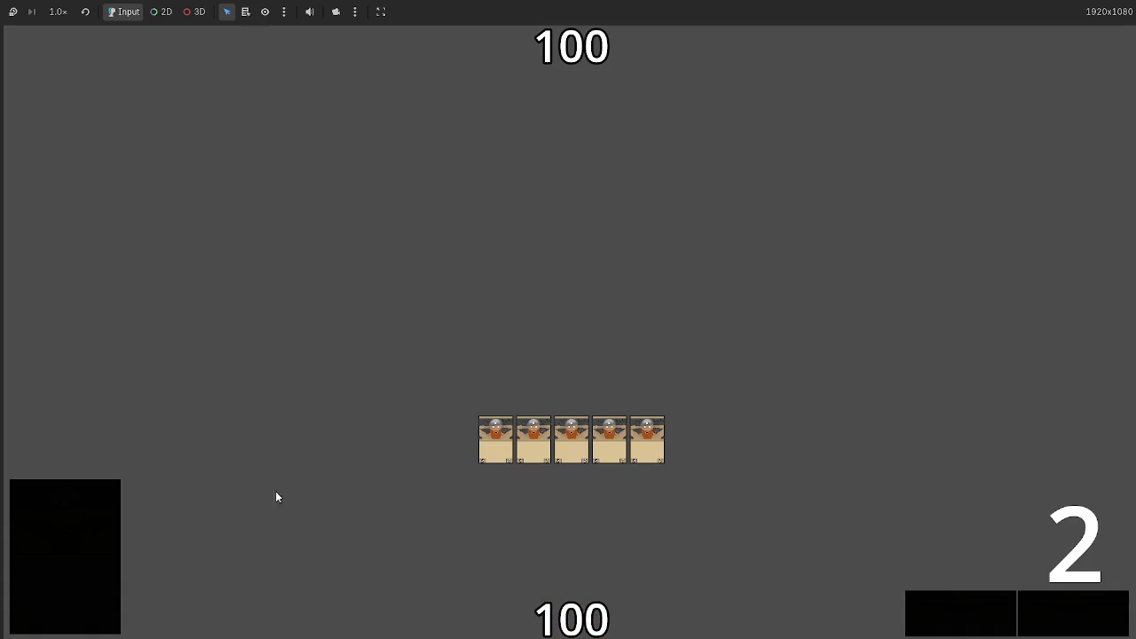
pyautogui.moveTo(571, 604)
pyautogui.mouseDown()
pyautogui.moveTo(558, 304)
pyautogui.moveTo(580, 283)
pyautogui.moveTo(568, 186)
pyautogui.moveTo(548, 188)
pyautogui.mouseUp()
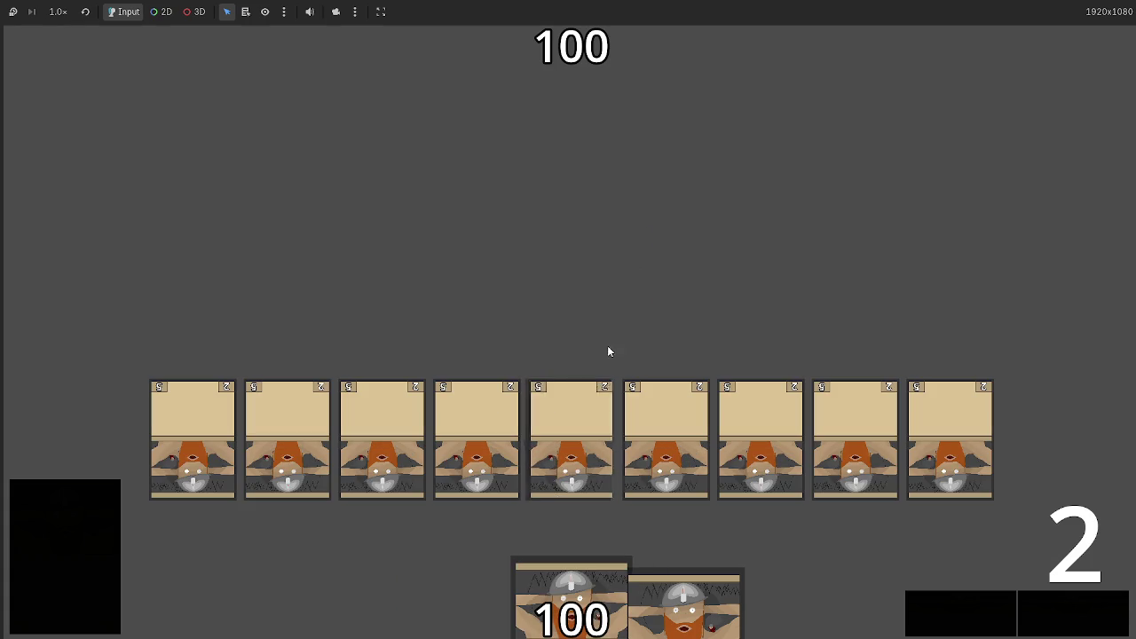
pyautogui.press('F8')
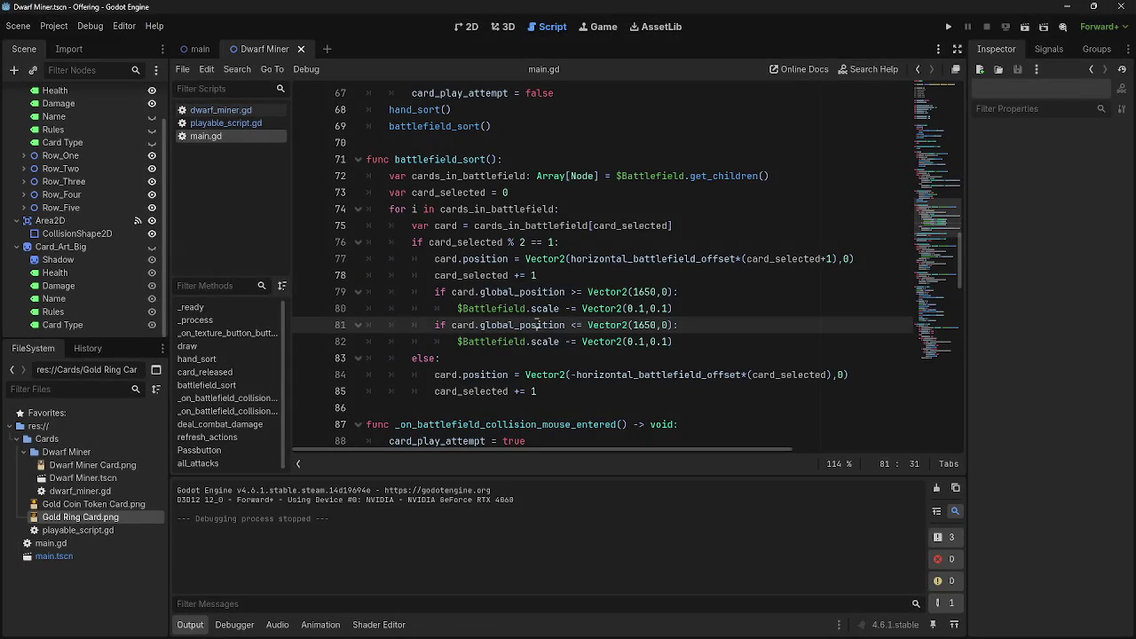
# - Review the global_position, 1650 and 0.1 values in the second scale check on lines 81–82
pyautogui.doubleClick(503, 325)
pyautogui.doubleClick(599, 326)
pyautogui.doubleClick(636, 325)
pyautogui.click(645, 343)
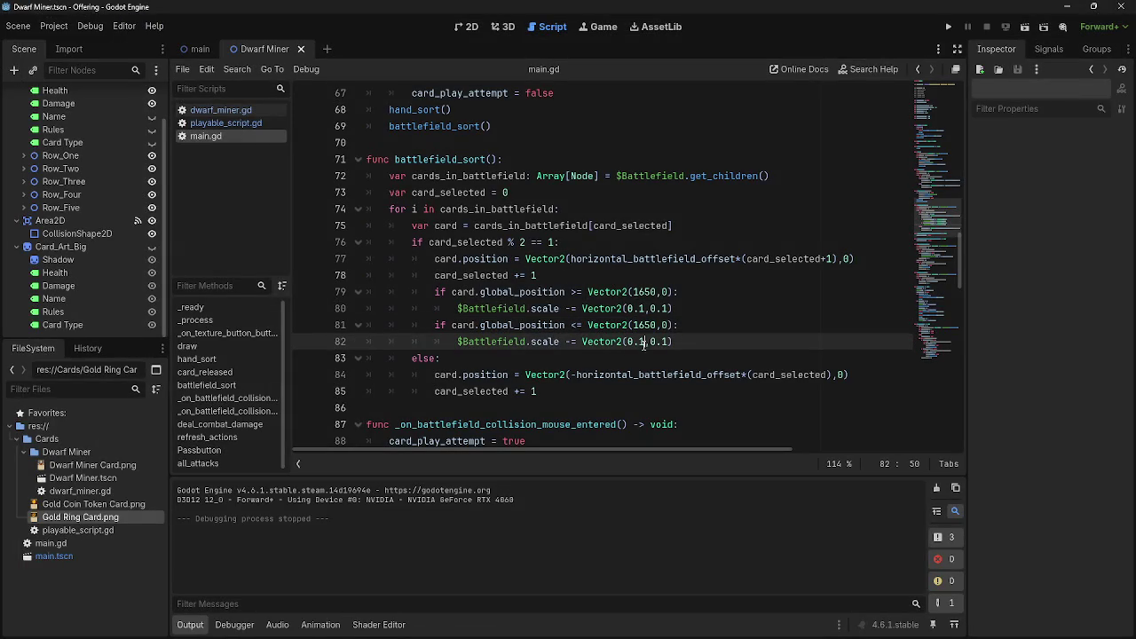
pyautogui.moveTo(644, 343); pyautogui.dragTo(630, 344)
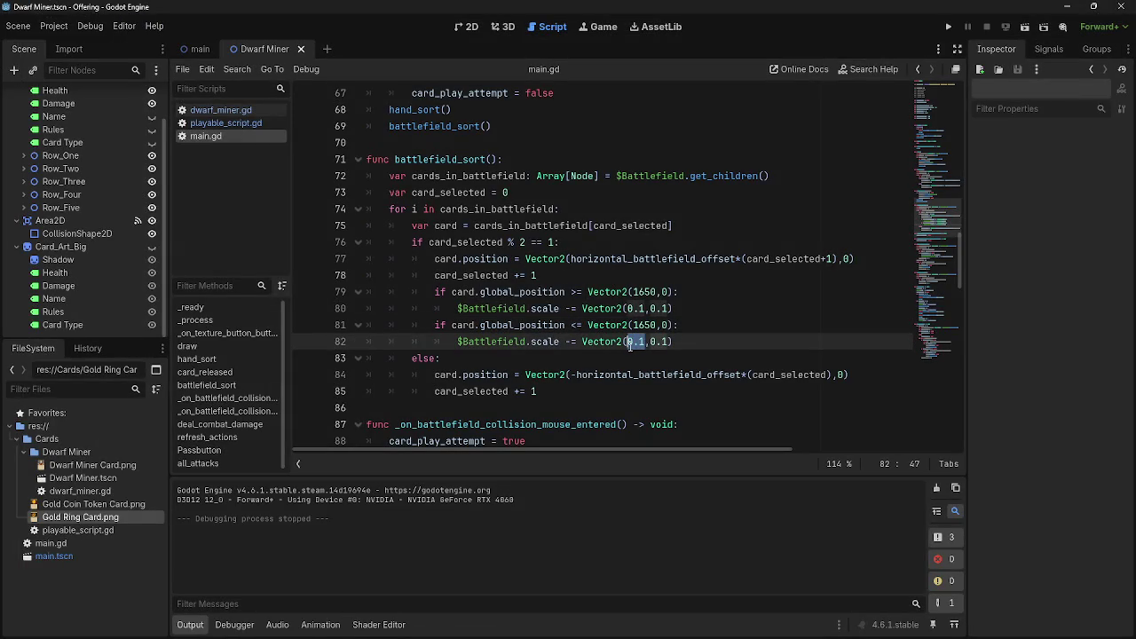
pyautogui.click(704, 342)
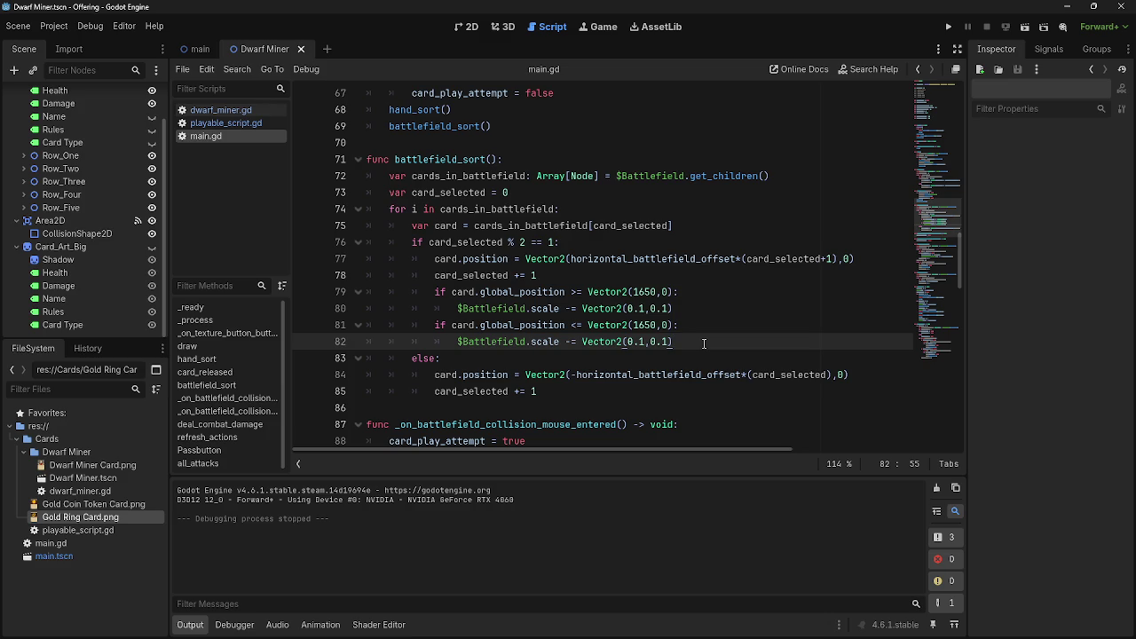
# - Delete lines 81–82 of battlefield_sort and run the game again
pyautogui.moveTo(684, 348); pyautogui.dragTo(360, 325)
pyautogui.press('BackSpace')
pyautogui.press('BackSpace')
pyautogui.click(948, 27)
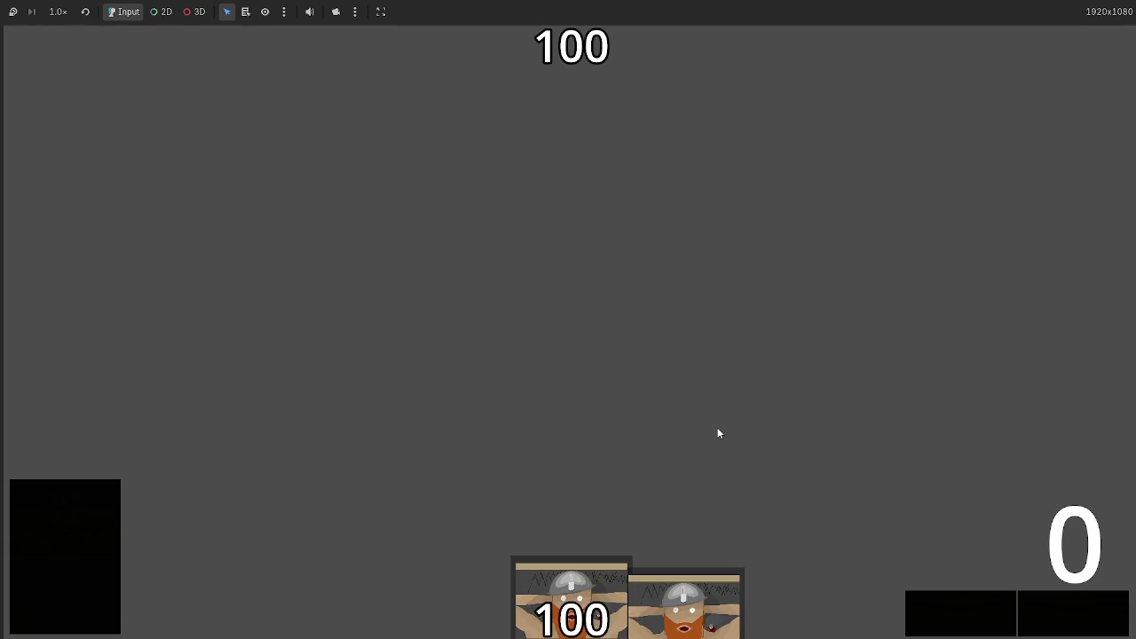
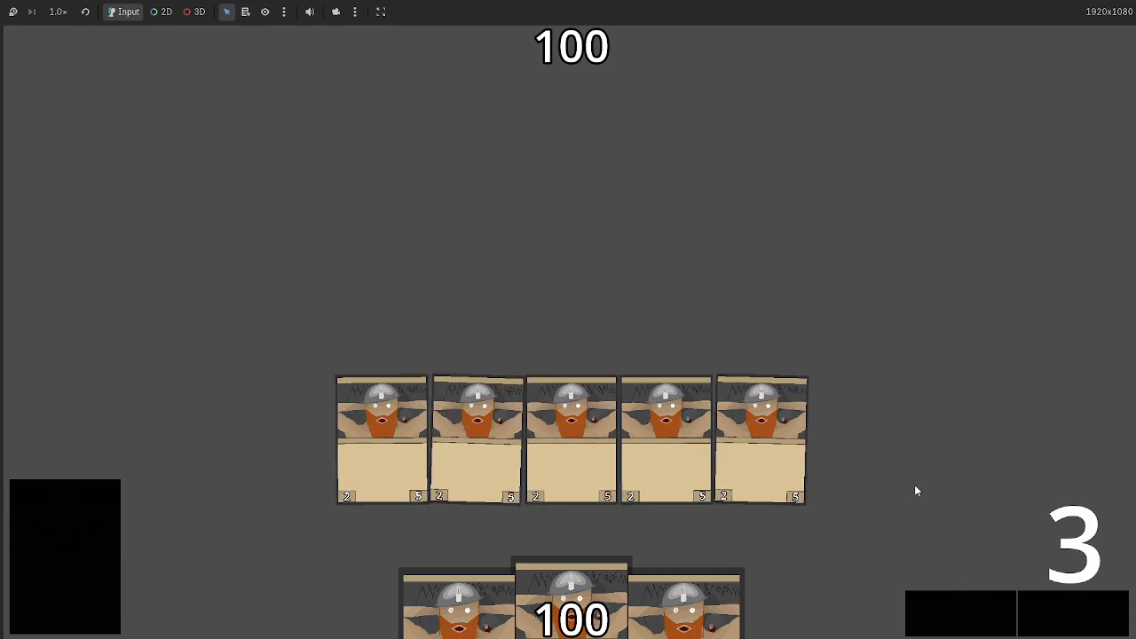
# - End the turn, stop the game, and try changing line 82's scale vector values
pyautogui.click(983, 597)
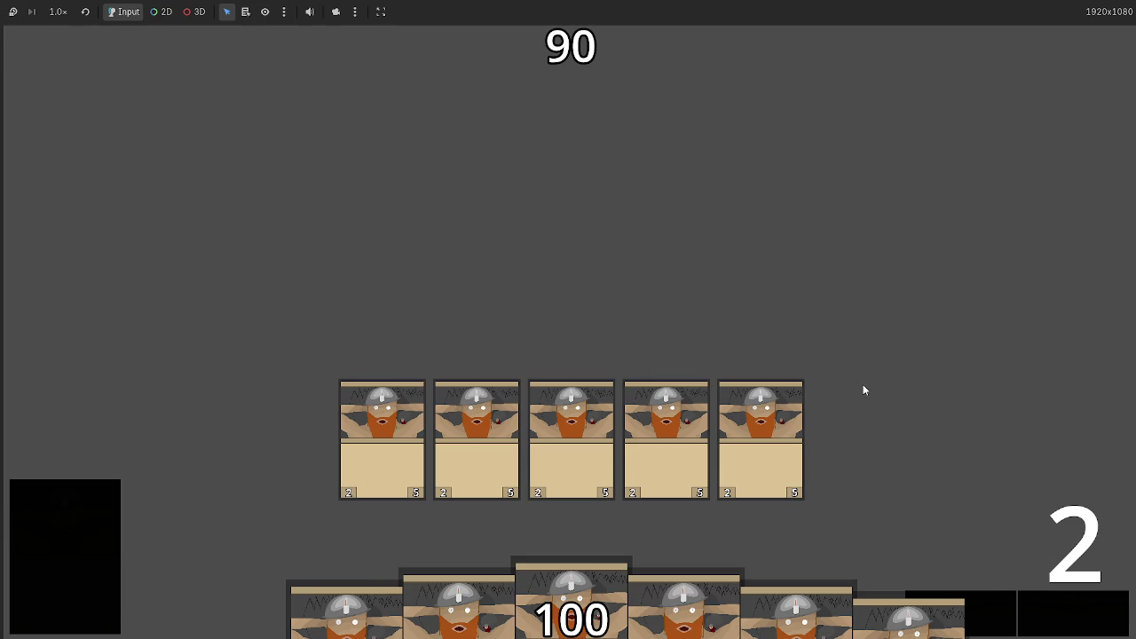
pyautogui.press('F8')
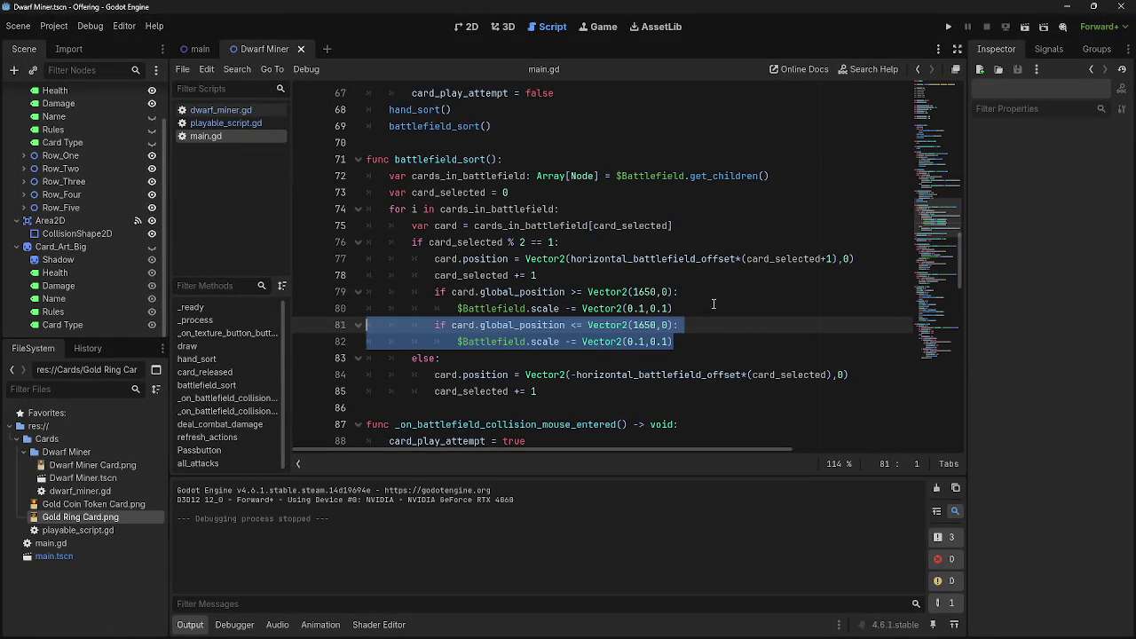
pyautogui.click(639, 343)
pyautogui.press('BackSpace')
pyautogui.write('1')
pyautogui.press('Right')
pyautogui.press('Right')
pyautogui.press('Right')
pyautogui.press('BackSpace')
pyautogui.write('1')
pyautogui.click(692, 345)
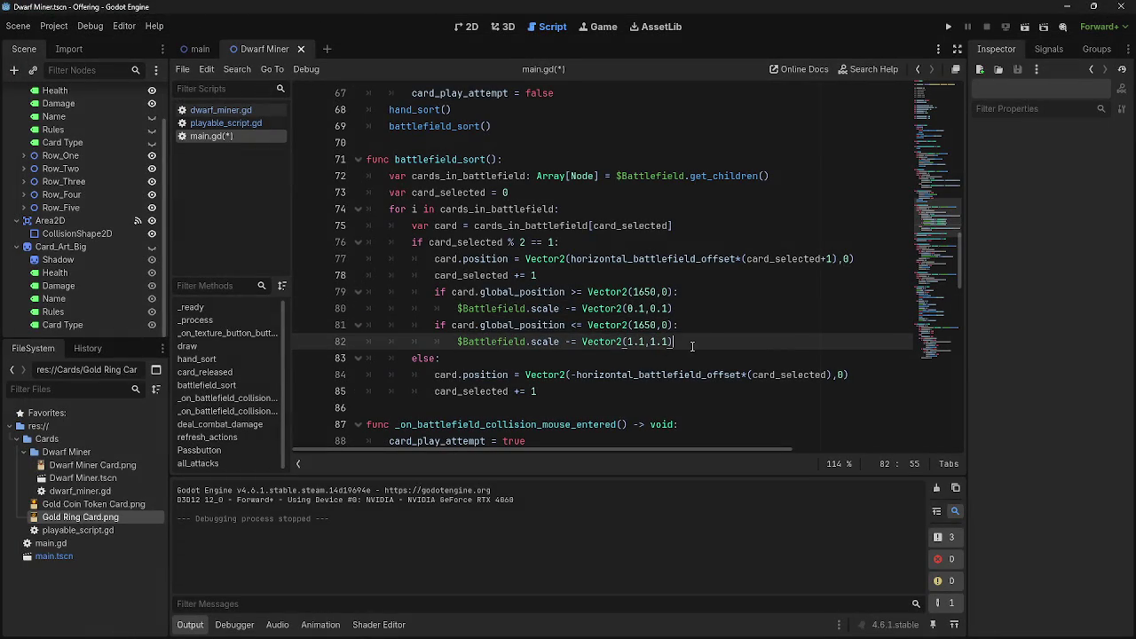
pyautogui.press('BackSpace')
pyautogui.press('BackSpace')
# - Restore line 82 to Vector2(0.1,0.1) and change its -= to +=
pyautogui.click(639, 342)
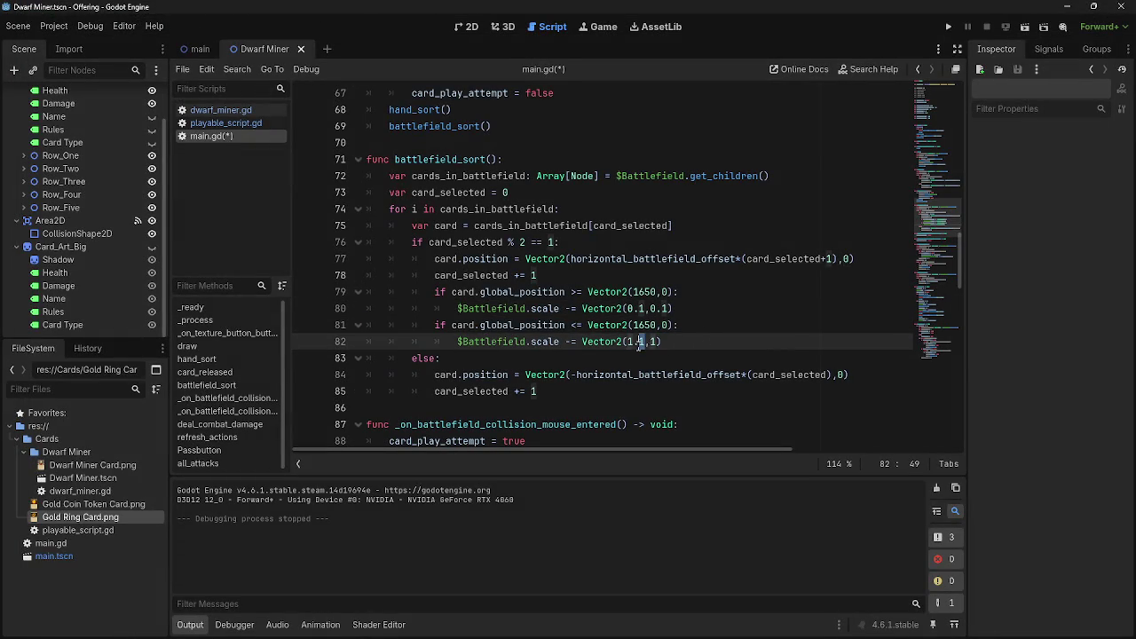
pyautogui.press('BackSpace')
pyautogui.press('BackSpace')
pyautogui.click(697, 332)
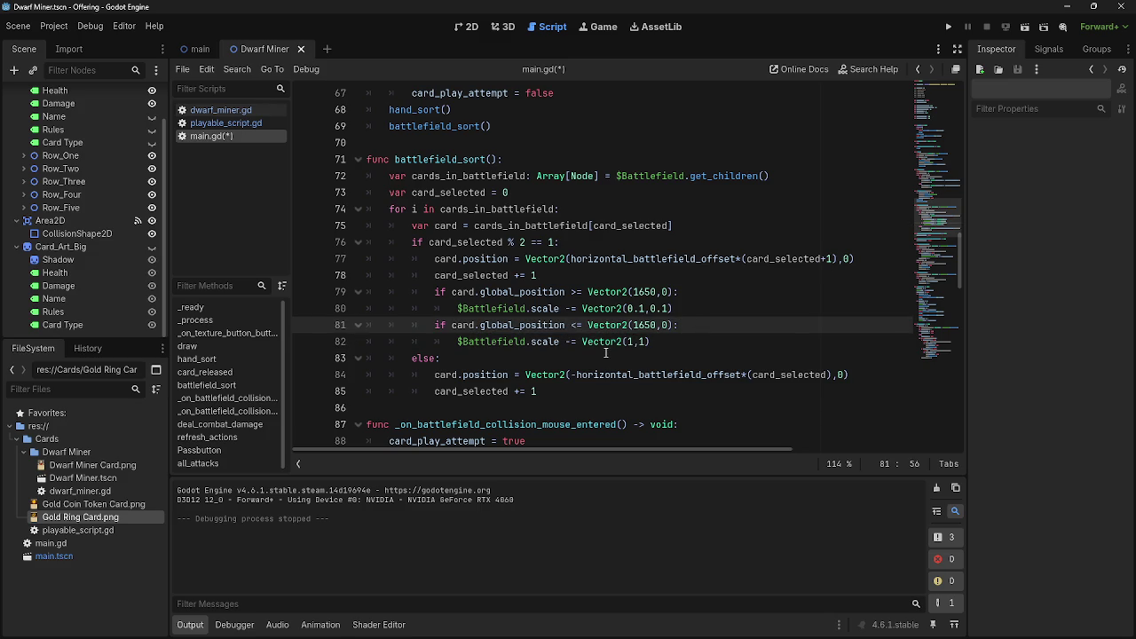
pyautogui.hotkey('ctrl', 'z')
pyautogui.hotkey('ctrl', 'z')
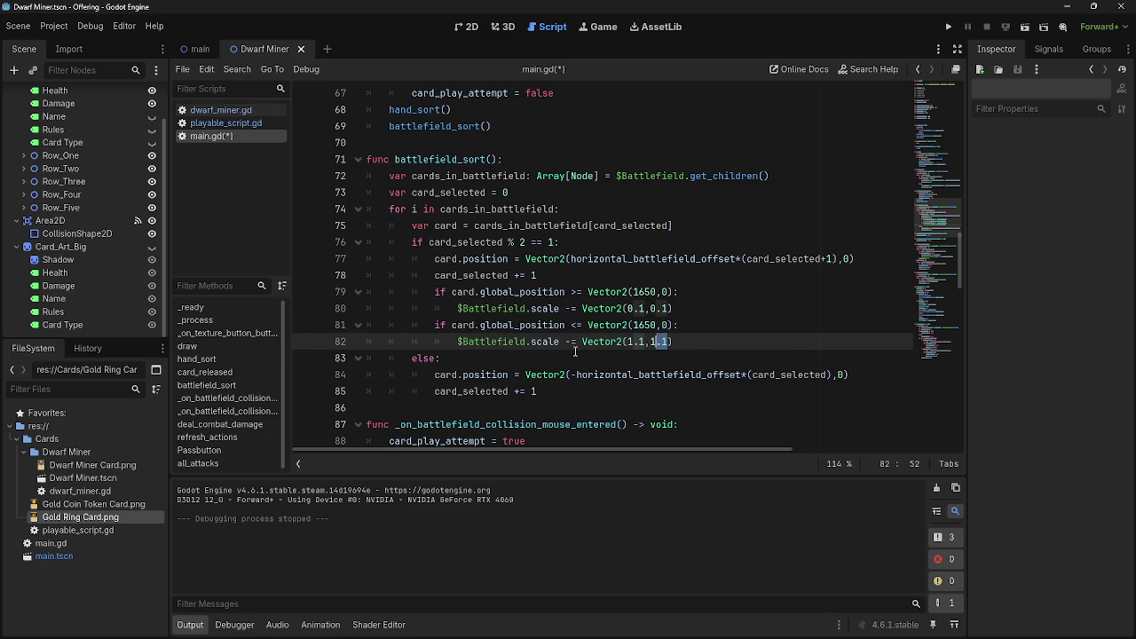
pyautogui.click(581, 352)
pyautogui.click(693, 348)
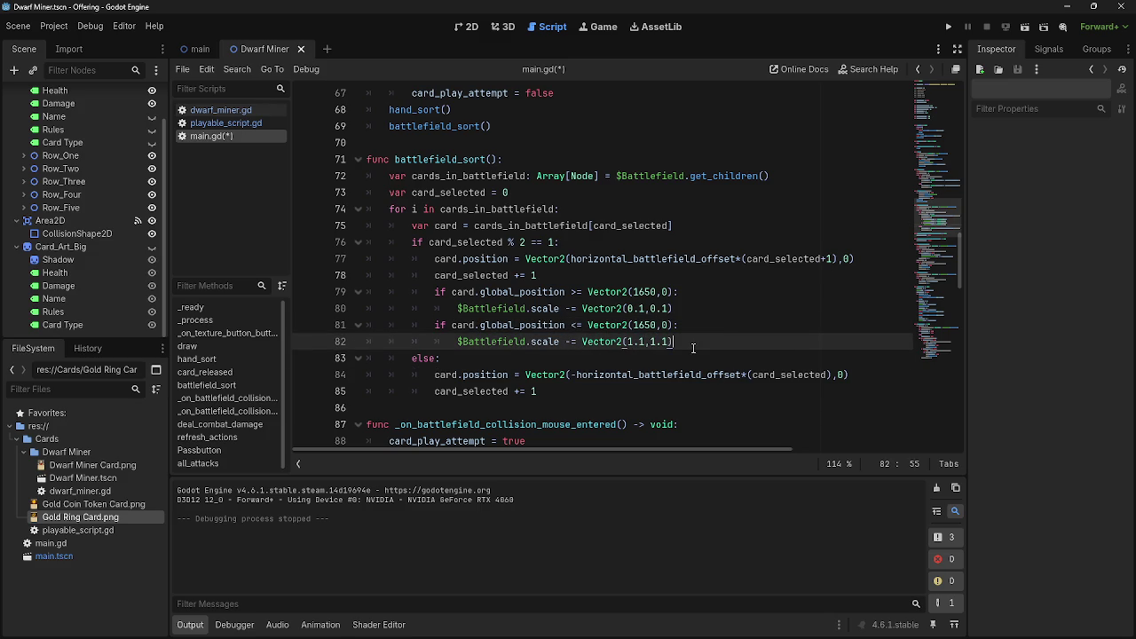
pyautogui.hotkey('ctrl', 'z')
pyautogui.hotkey('ctrl', 'z')
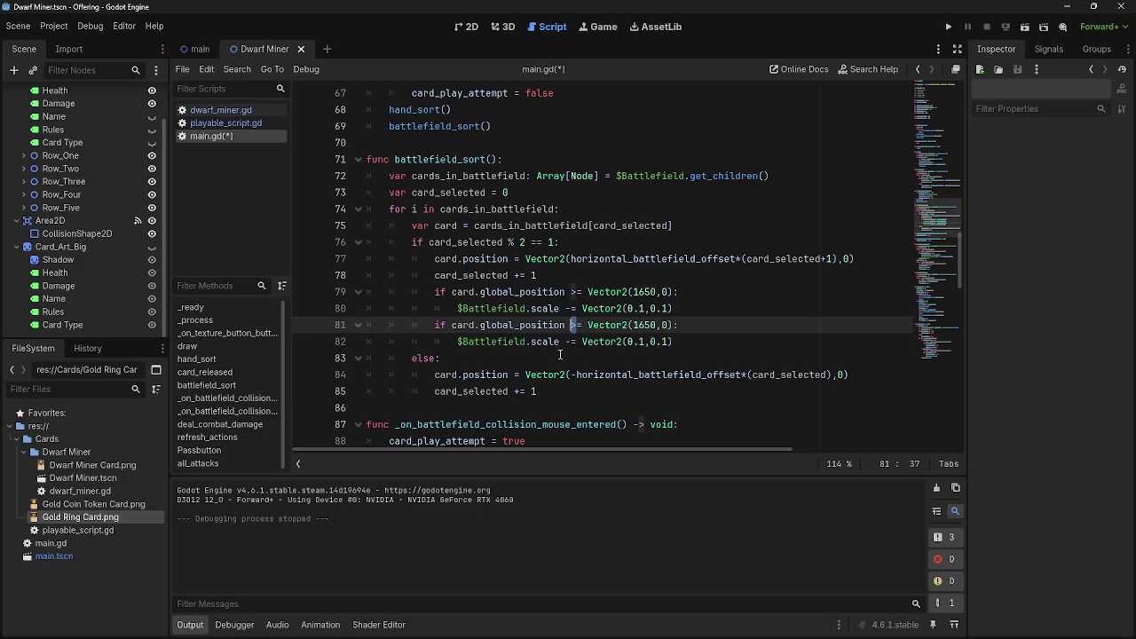
pyautogui.click(566, 342)
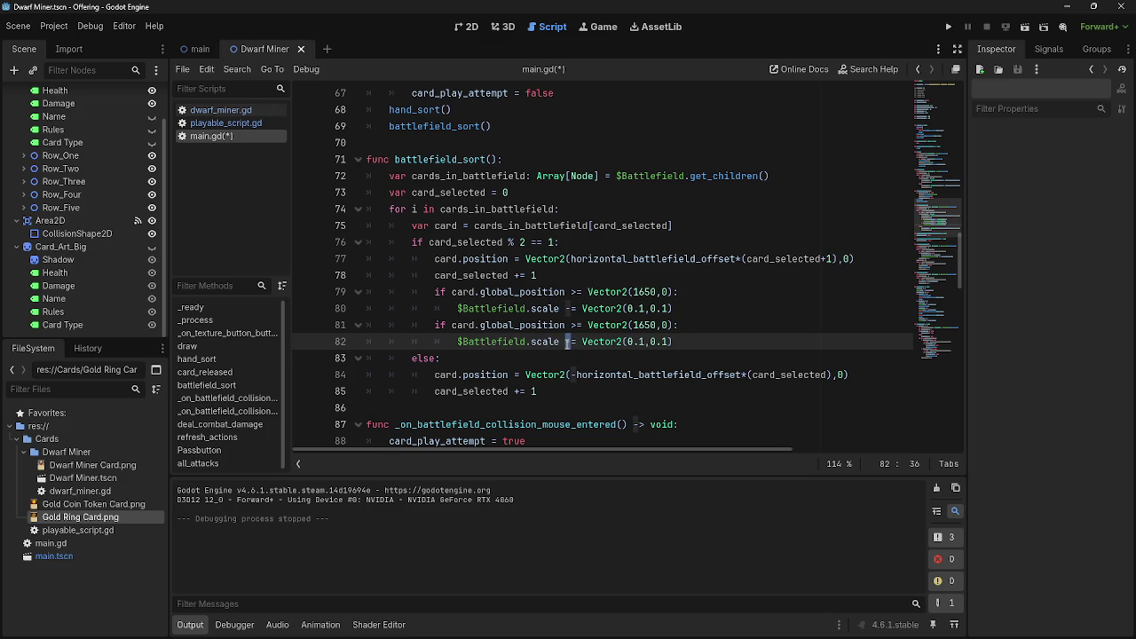
pyautogui.write('+')
# - Add 'and $Battlefield.scale >= Vector2(1,1)' to line 81's condition and run the game
pyautogui.click(707, 331)
pyautogui.write('and')
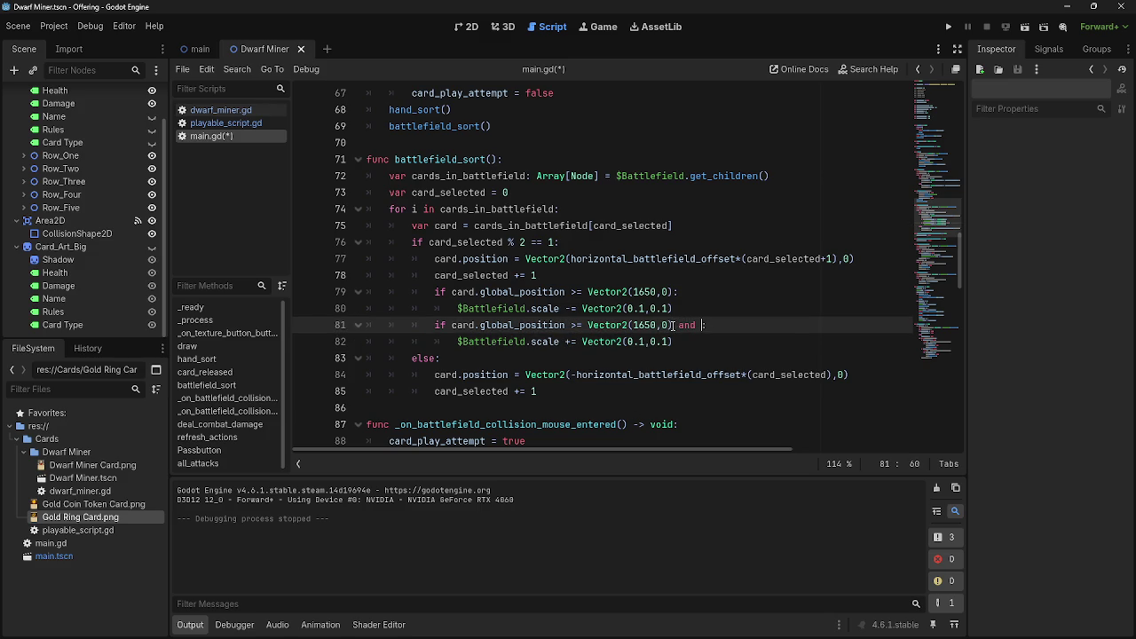
pyautogui.write(':')
pyautogui.moveTo(458, 341); pyautogui.dragTo(560, 342)
pyautogui.hotkey('ctrl', 'c')
pyautogui.click(712, 327)
pyautogui.hotkey('ctrl', 'v')
pyautogui.write('= ')
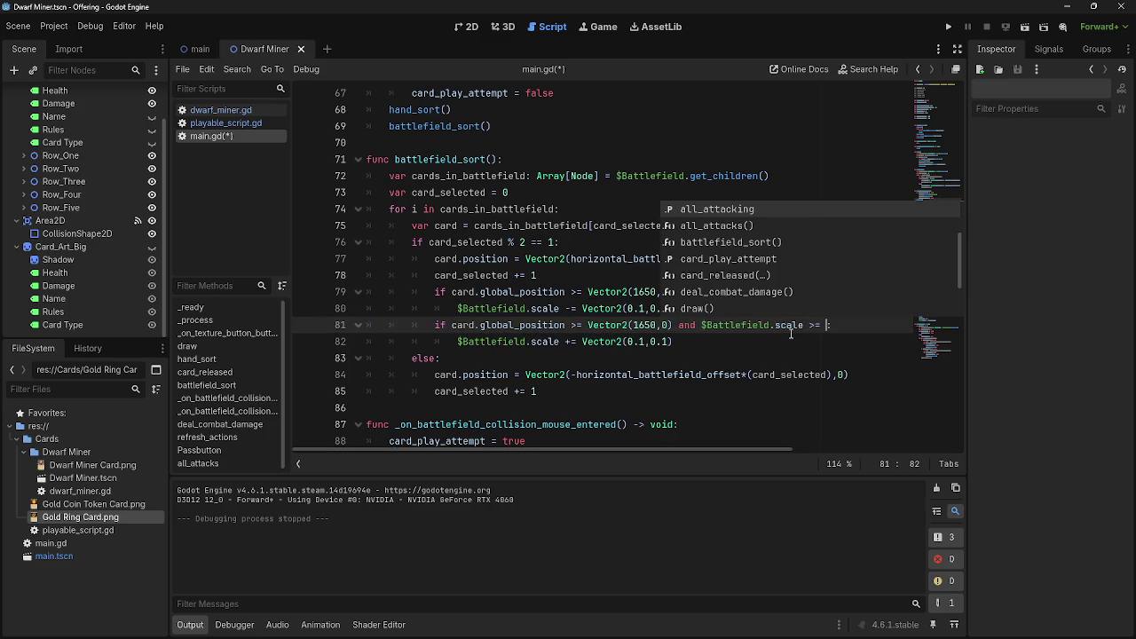
pyautogui.write('Vector2')
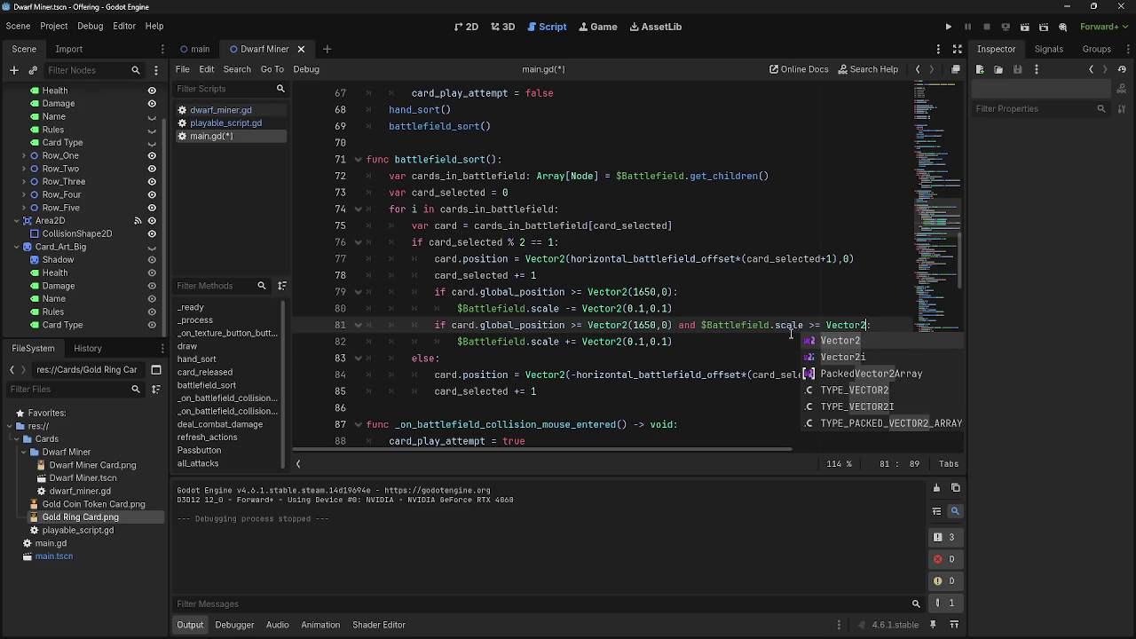
pyautogui.write('(')
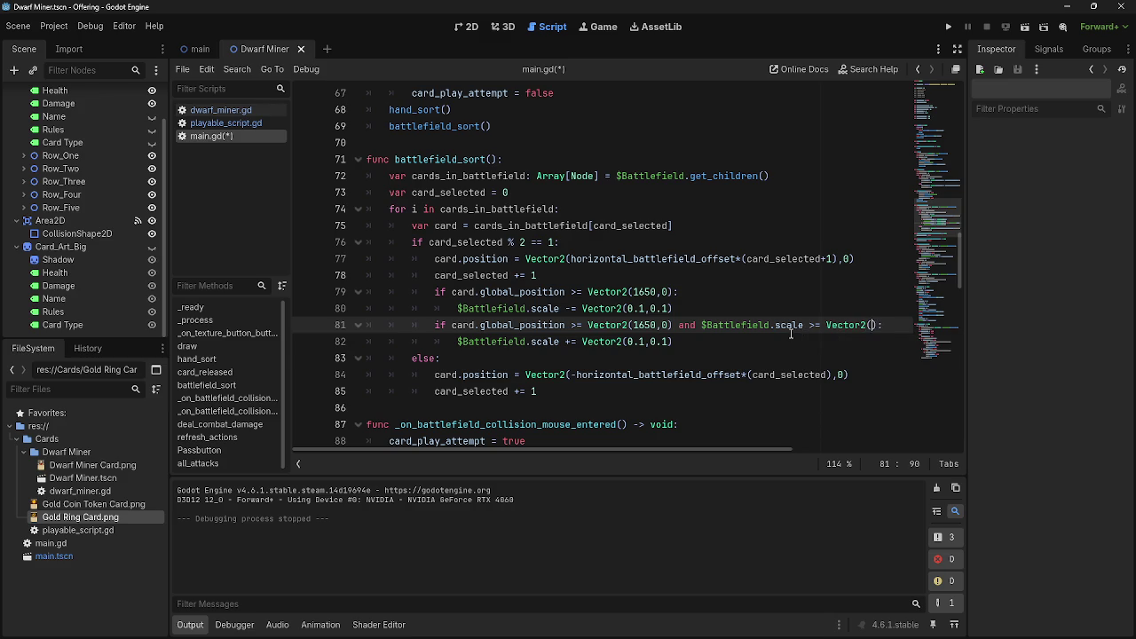
pyautogui.write('1,1')
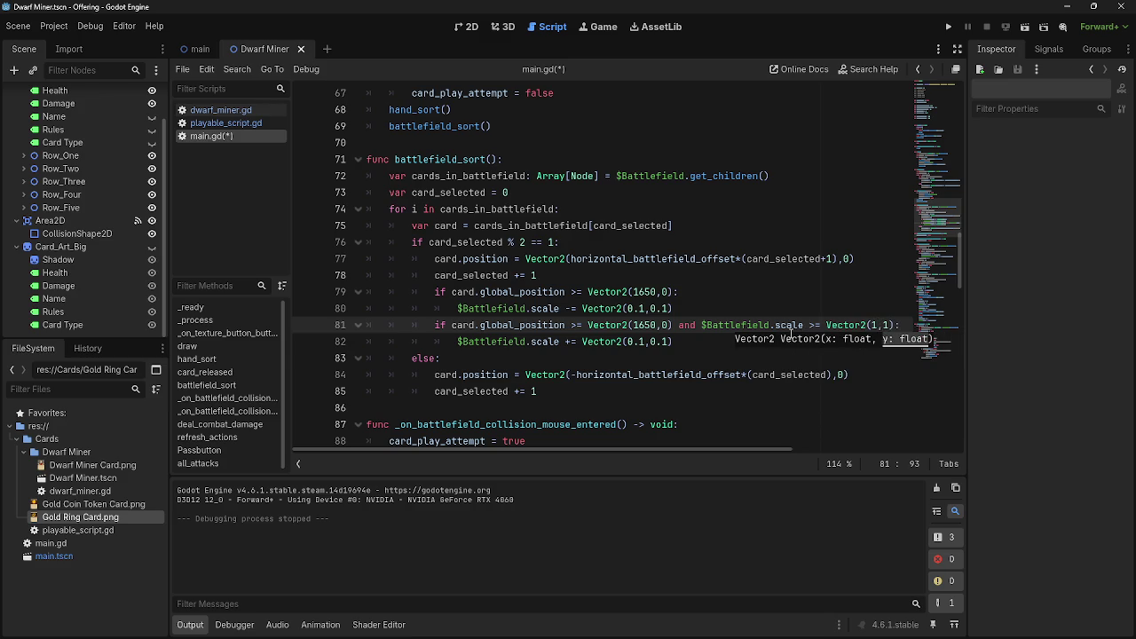
pyautogui.press('F5')
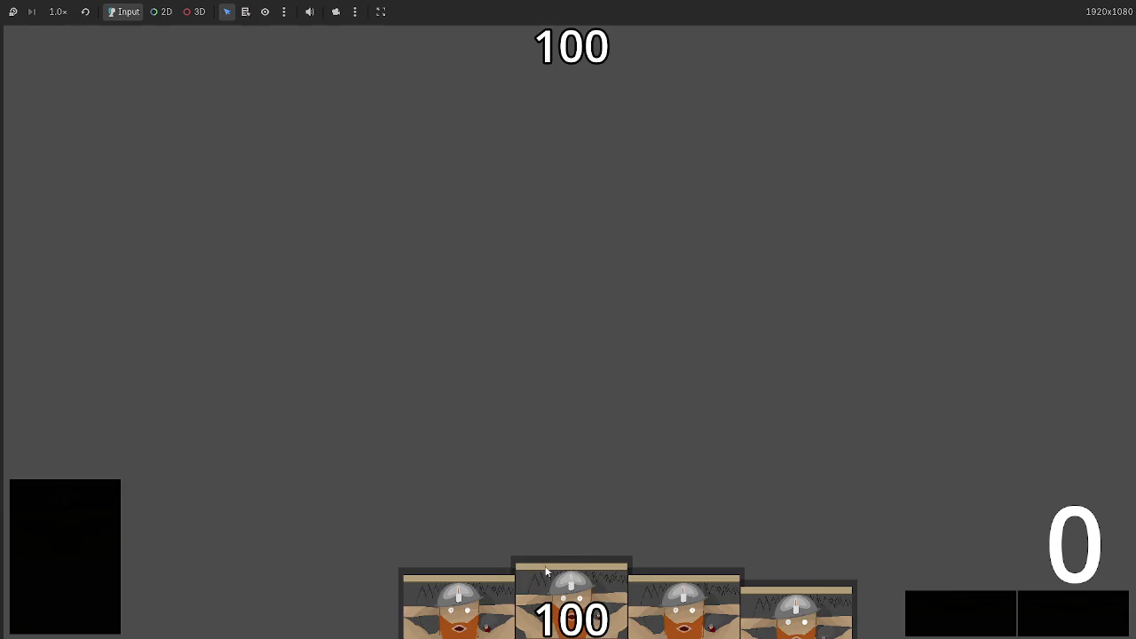
# - Play Dwarf Miner hand cards onto the battlefield until the row fills, then stop the game
pyautogui.moveTo(544, 557); pyautogui.dragTo(535, 387)
pyautogui.moveTo(588, 562)
pyautogui.mouseDown()
pyautogui.moveTo(572, 373)
pyautogui.moveTo(540, 205)
pyautogui.mouseUp()
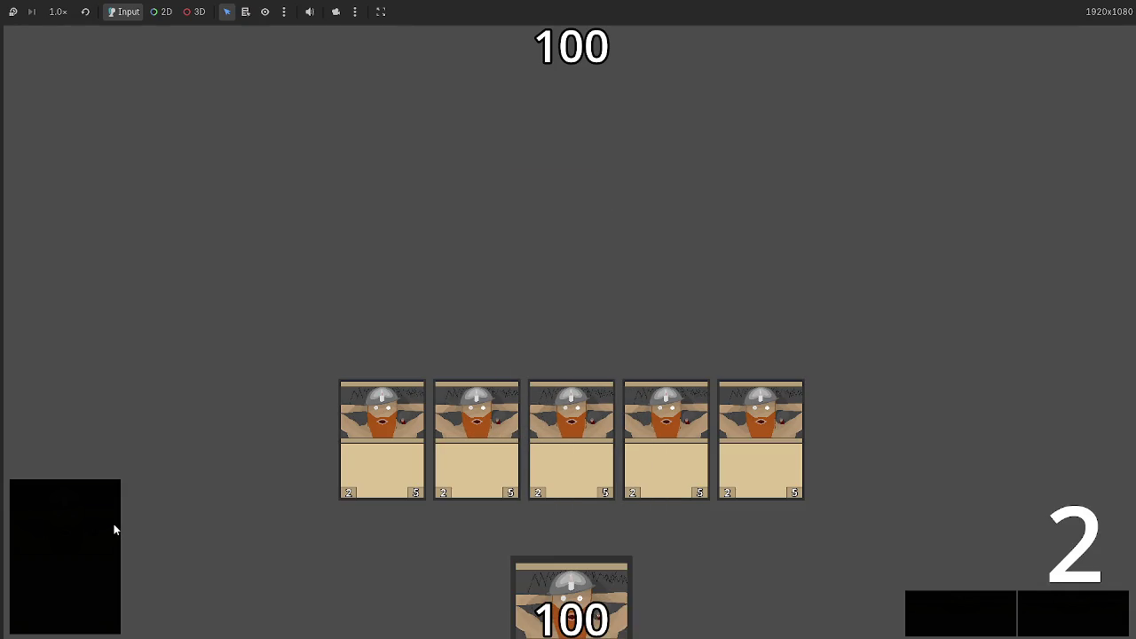
pyautogui.moveTo(568, 585)
pyautogui.mouseDown()
pyautogui.moveTo(587, 167)
pyautogui.moveTo(611, 177)
pyautogui.moveTo(568, 204)
pyautogui.mouseUp()
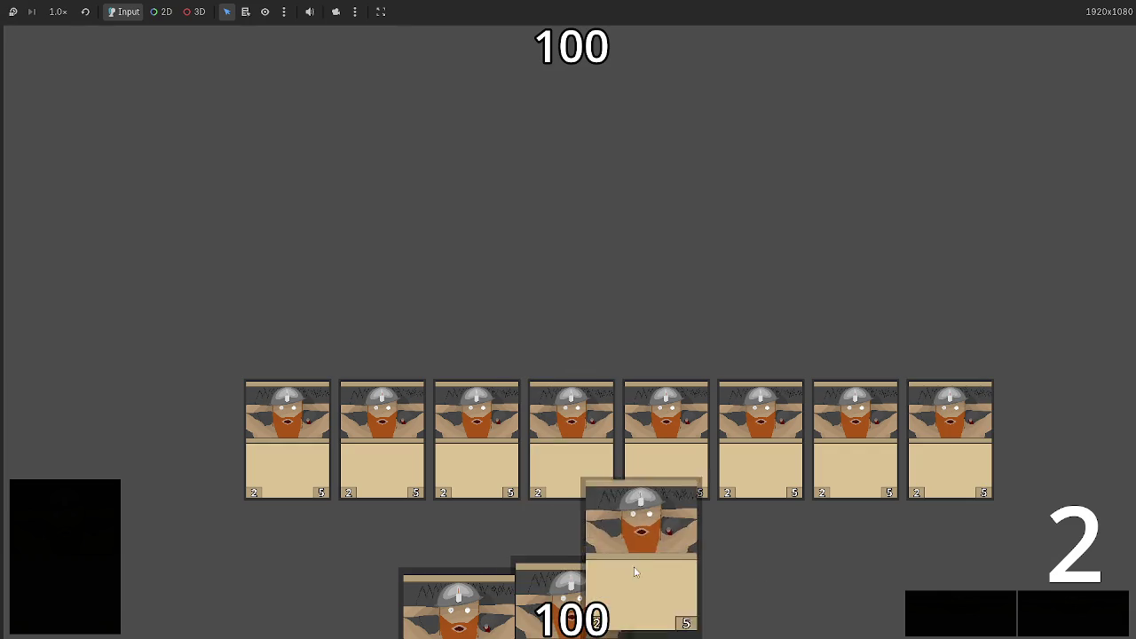
pyautogui.moveTo(649, 590)
pyautogui.mouseDown()
pyautogui.moveTo(621, 241)
pyautogui.moveTo(657, 266)
pyautogui.mouseUp()
pyautogui.moveTo(571, 590); pyautogui.dragTo(523, 338)
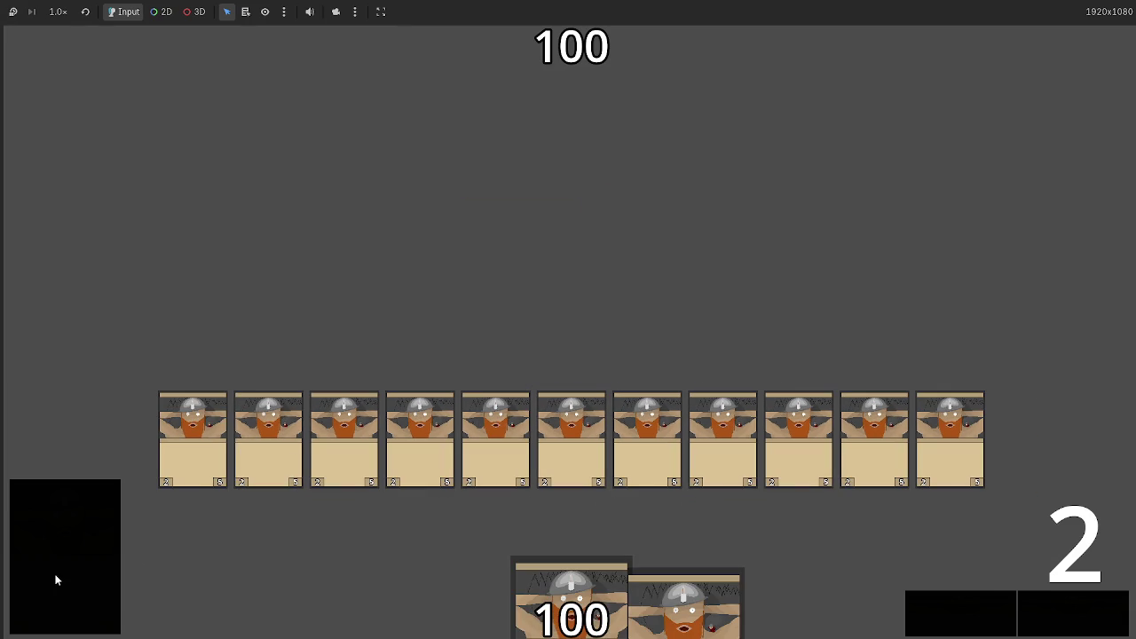
pyautogui.moveTo(231, 612); pyautogui.dragTo(543, 322)
pyautogui.moveTo(547, 585)
pyautogui.mouseDown()
pyautogui.moveTo(543, 144)
pyautogui.moveTo(543, 222)
pyautogui.mouseUp()
pyautogui.moveTo(347, 612); pyautogui.dragTo(548, 261)
pyautogui.moveTo(799, 612); pyautogui.dragTo(583, 238)
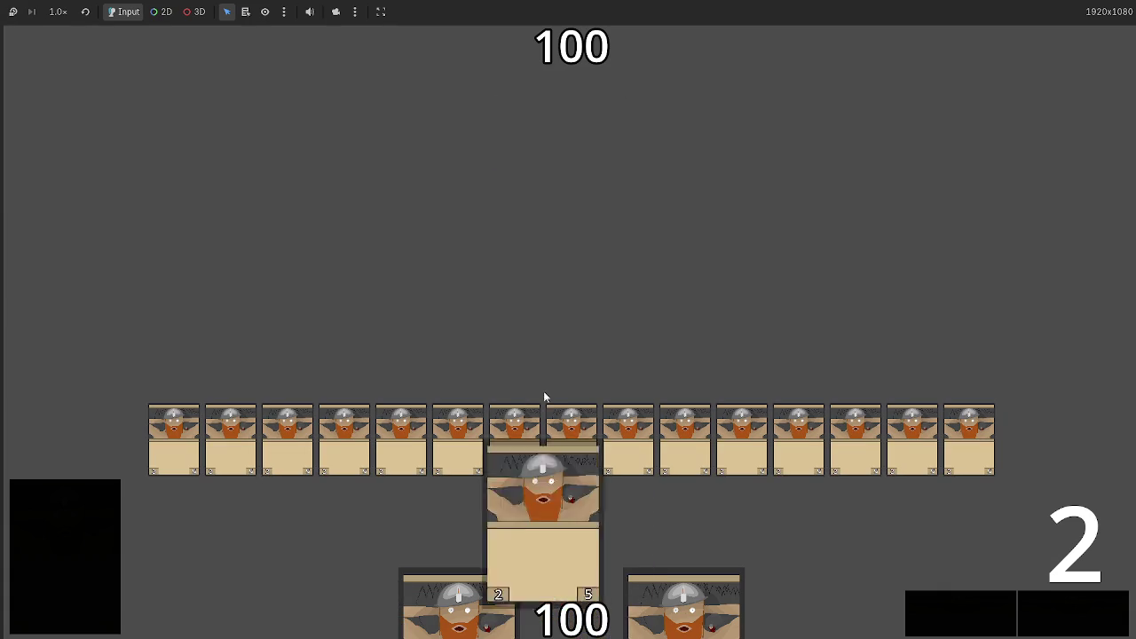
pyautogui.moveTo(544, 533); pyautogui.dragTo(557, 267)
pyautogui.moveTo(683, 608); pyautogui.dragTo(568, 382)
pyautogui.moveTo(571, 590); pyautogui.dragTo(562, 220)
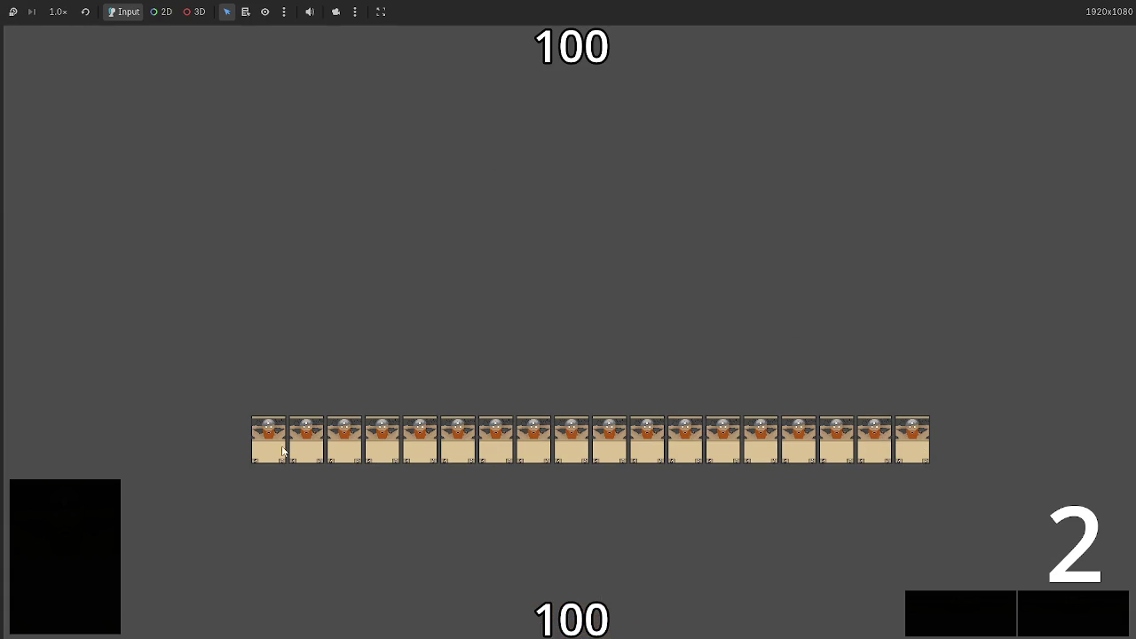
pyautogui.press('F8')
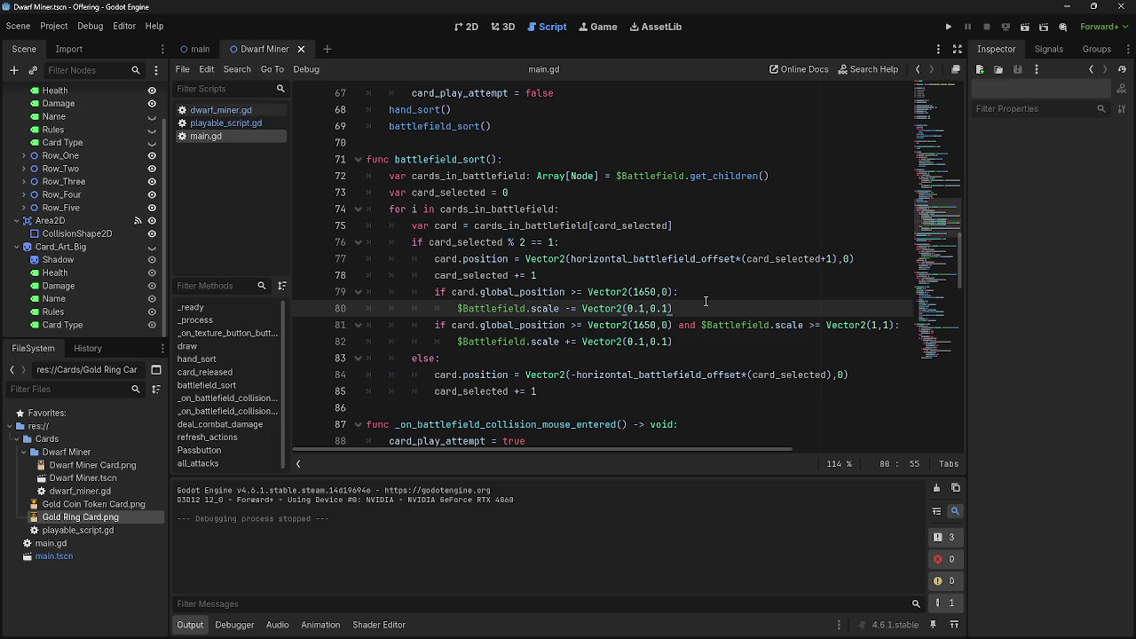
pyautogui.hotkey('ctrl', 'z')
pyautogui.hotkey('ctrl', 'y')
pyautogui.click(694, 305)
pyautogui.scroll(-7, 696, 319)
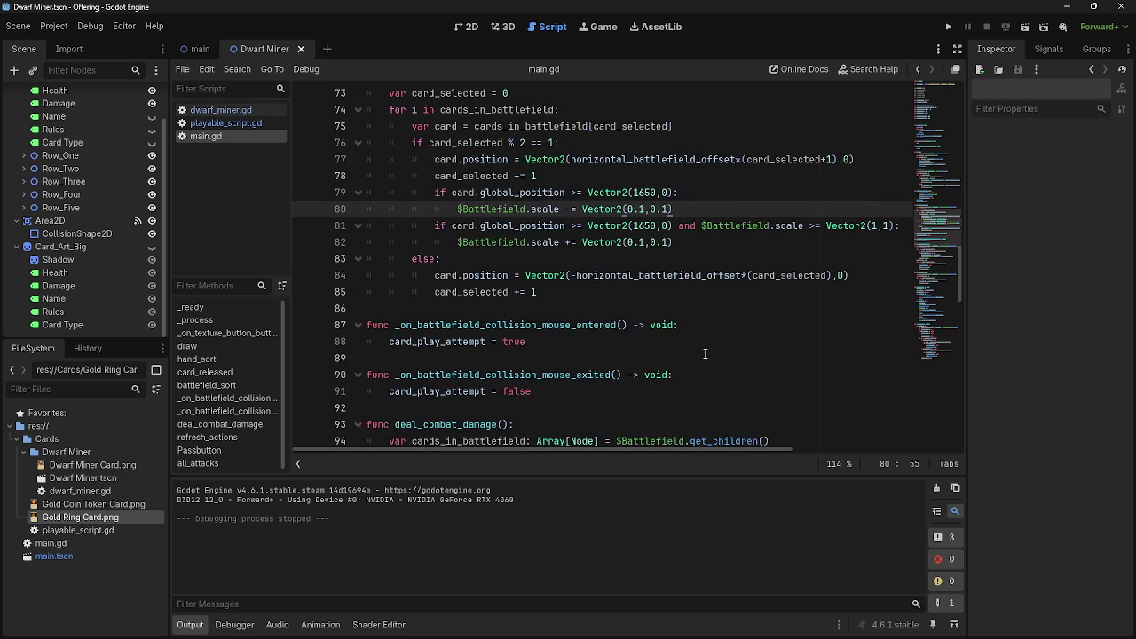
pyautogui.scroll(-2, 705, 354)
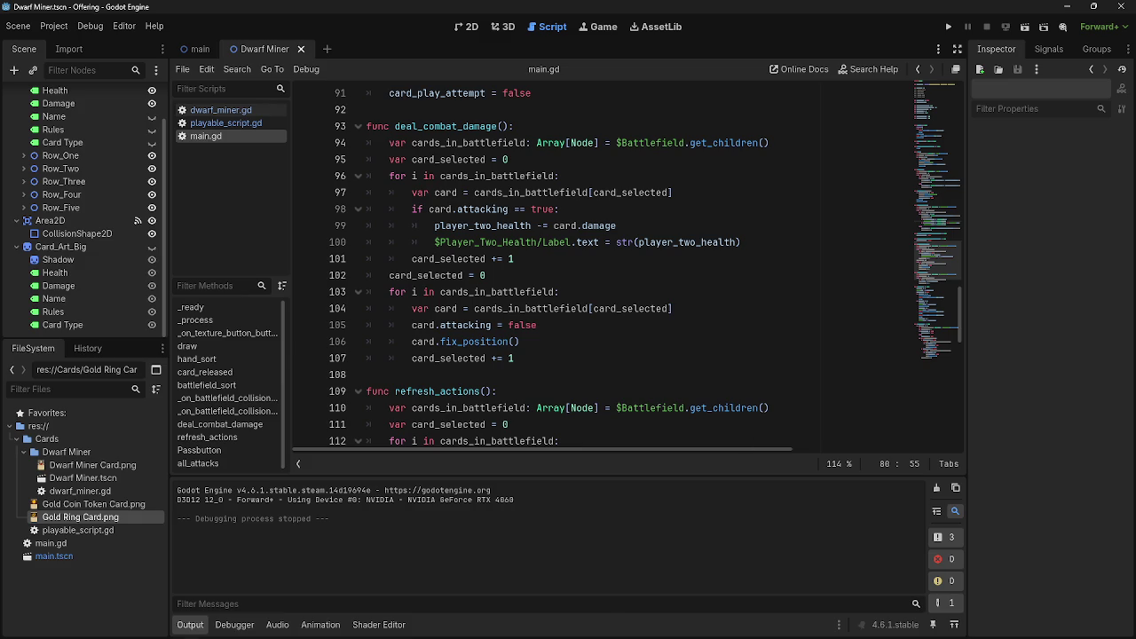
pyautogui.scroll(4, 746, 376)
pyautogui.scroll(5, 746, 376)
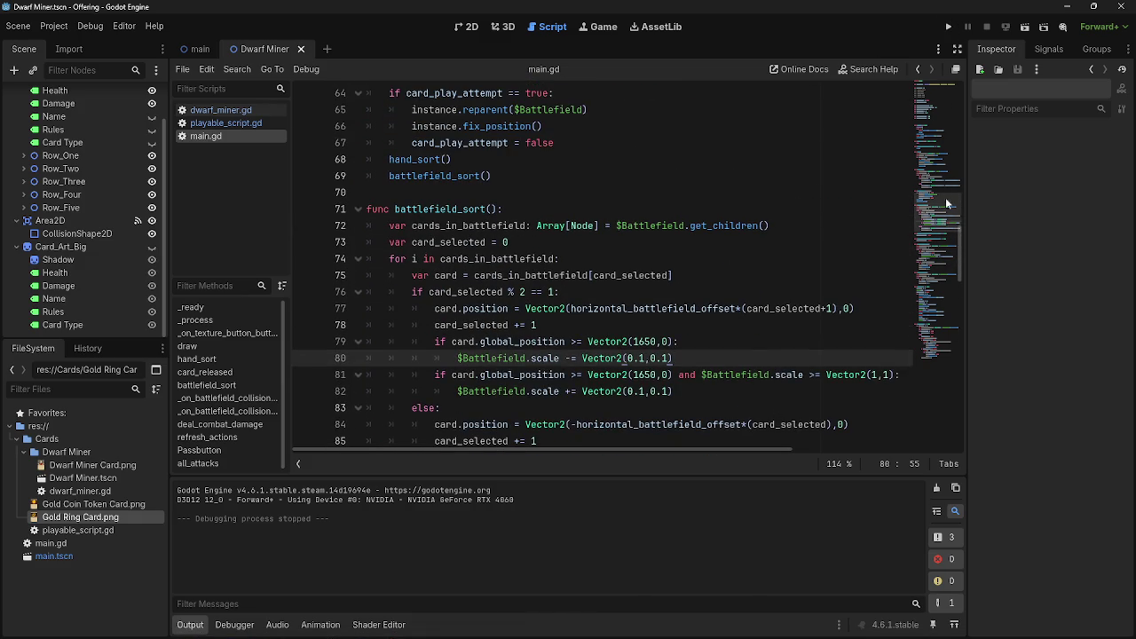
pyautogui.moveTo(959, 229)
pyautogui.mouseDown()
pyautogui.moveTo(979, 73)
pyautogui.moveTo(964, 325)
pyautogui.moveTo(955, 64)
pyautogui.mouseUp()
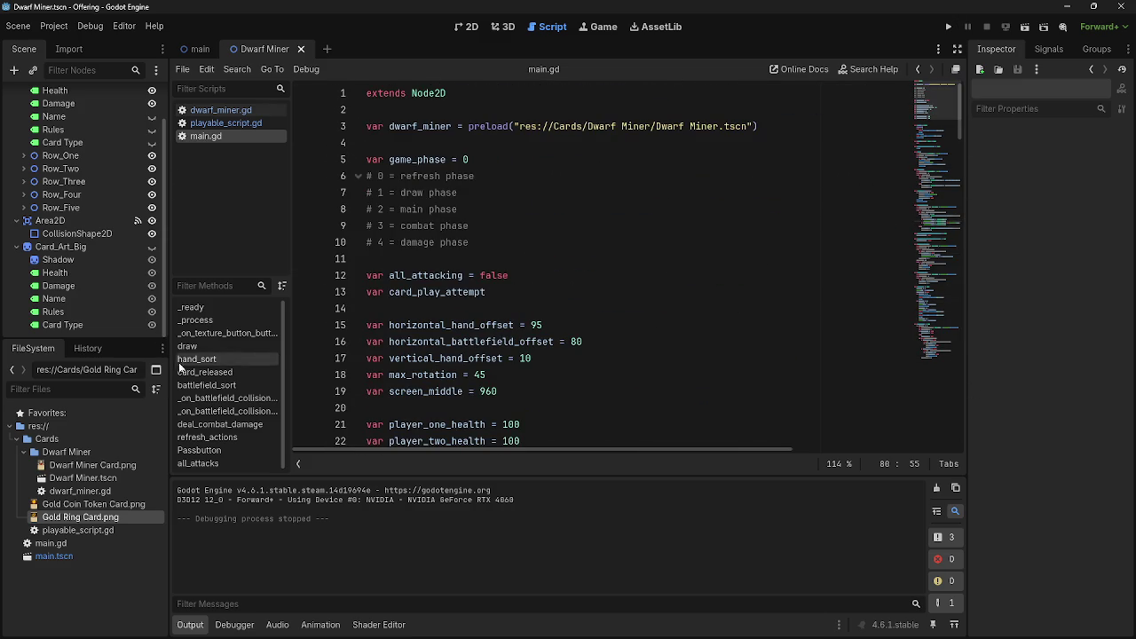
pyautogui.moveTo(77, 510)
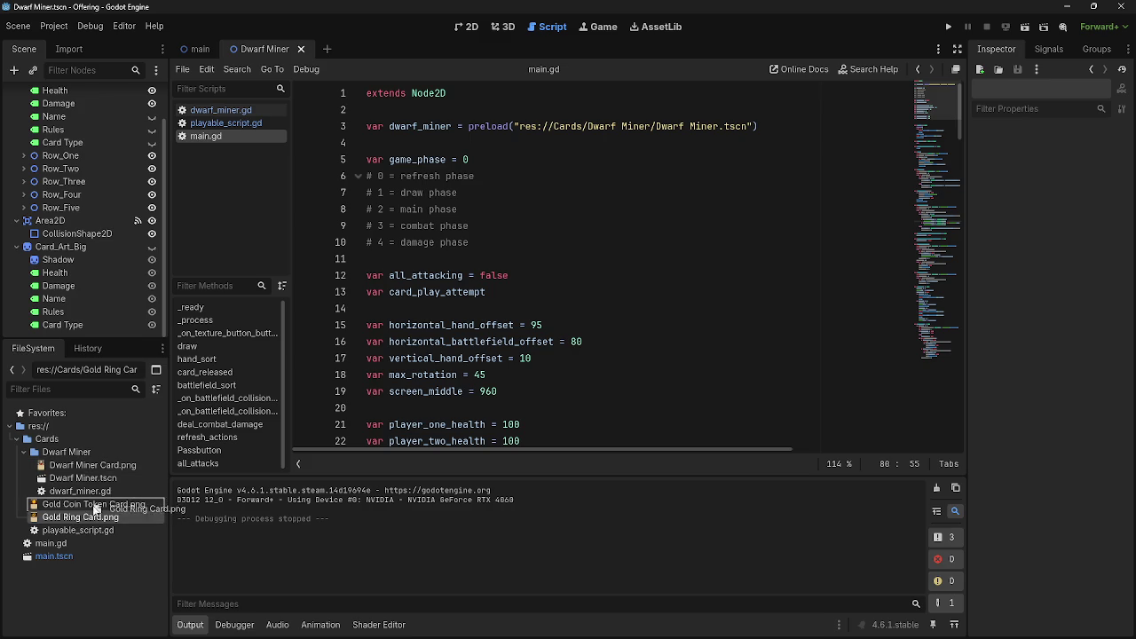
# - Create a new Gold Ring folder inside res://Cards
pyautogui.click(40, 444)
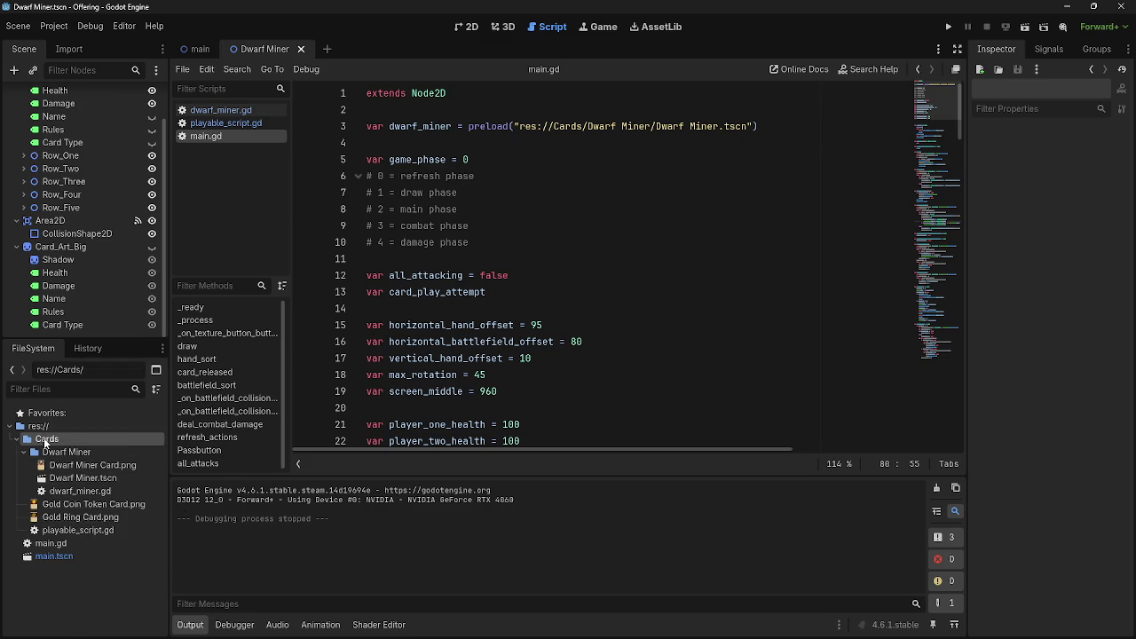
pyautogui.rightClick(43, 440)
pyautogui.click(107, 451)
pyautogui.rightClick(107, 445)
pyautogui.moveTo(134, 433)
pyautogui.click(320, 429)
pyautogui.write('Gold Ring')
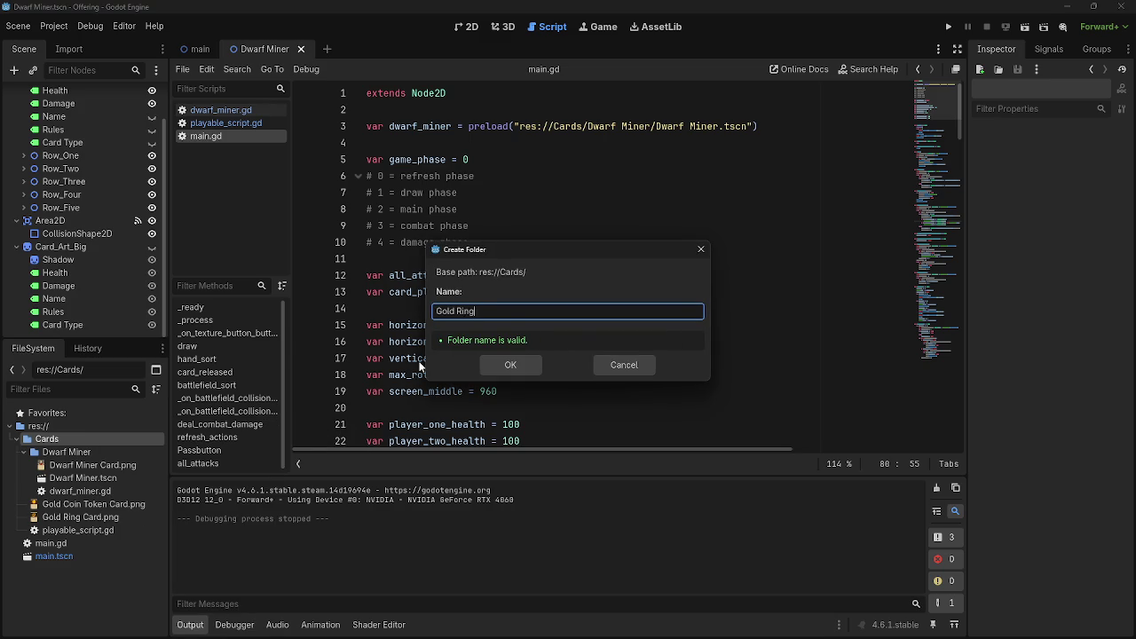
pyautogui.press('Return')
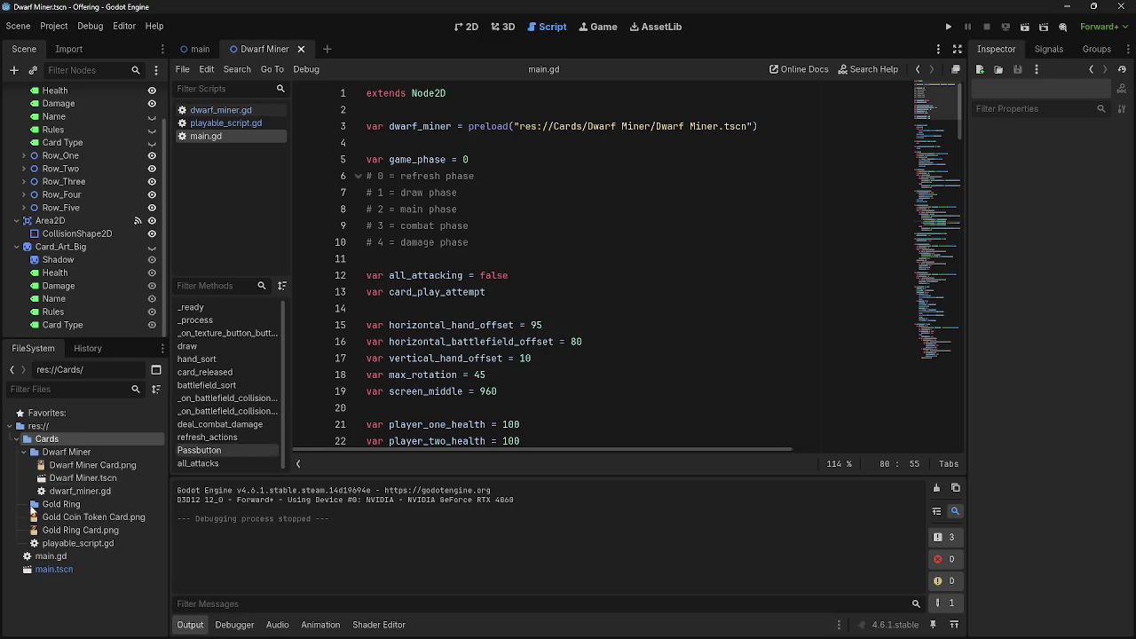
# - Move Gold Ring Card.png into the Gold Ring folder
pyautogui.click(63, 504)
pyautogui.click(23, 452)
pyautogui.click(71, 479)
pyautogui.moveTo(67, 491); pyautogui.dragTo(63, 466)
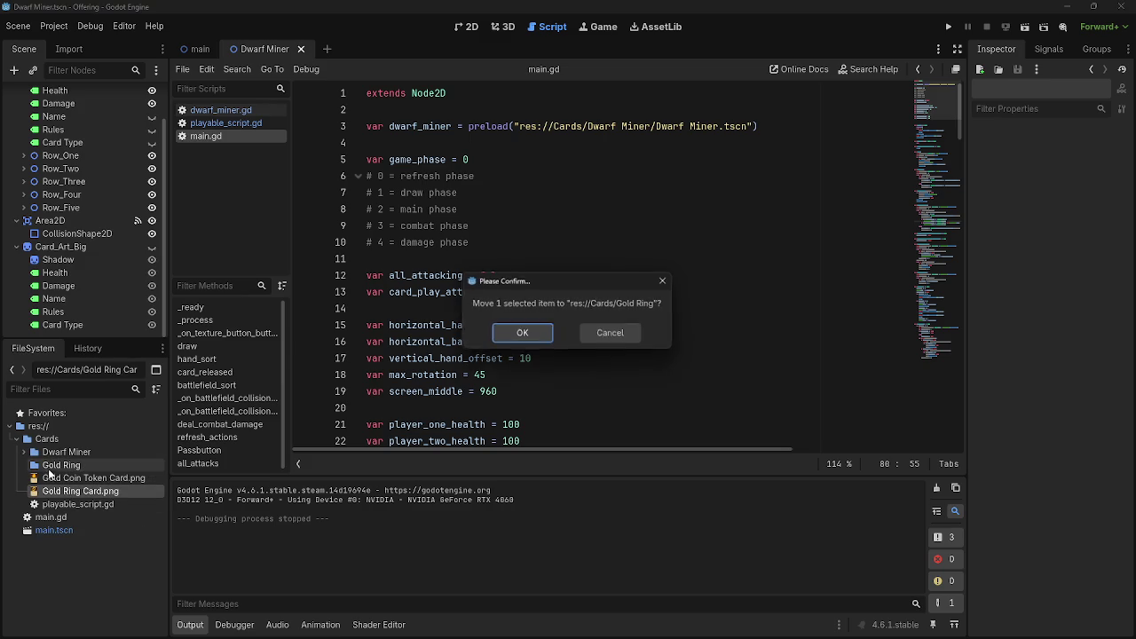
pyautogui.click(523, 334)
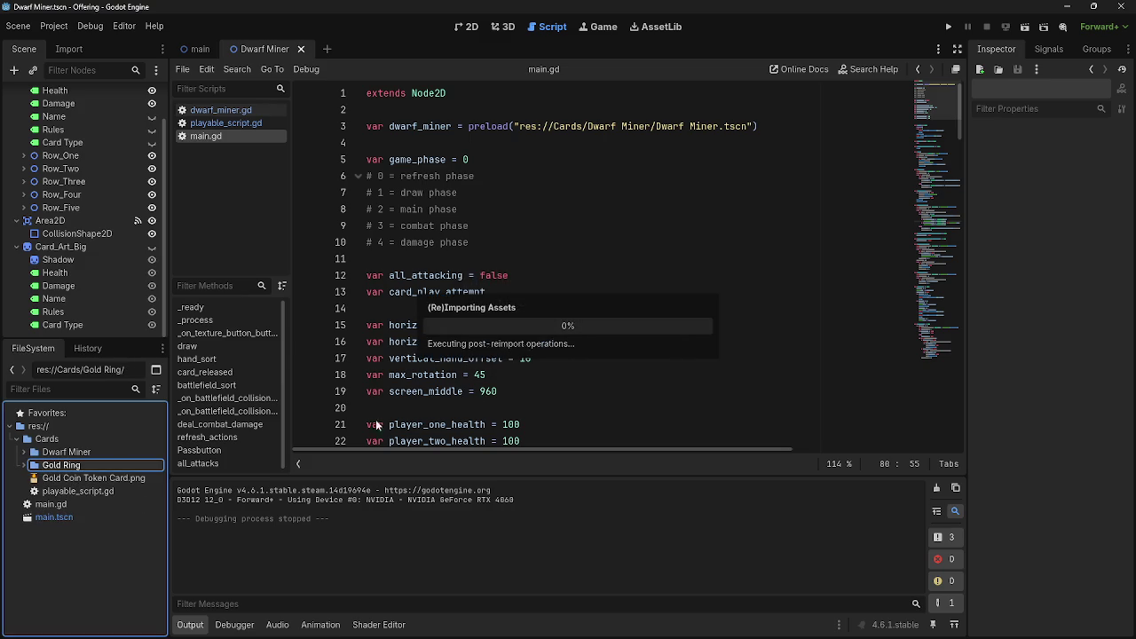
# - Expand the Gold Ring and Dwarf Miner folders to verify the move, then show the 2D view
pyautogui.click(23, 465)
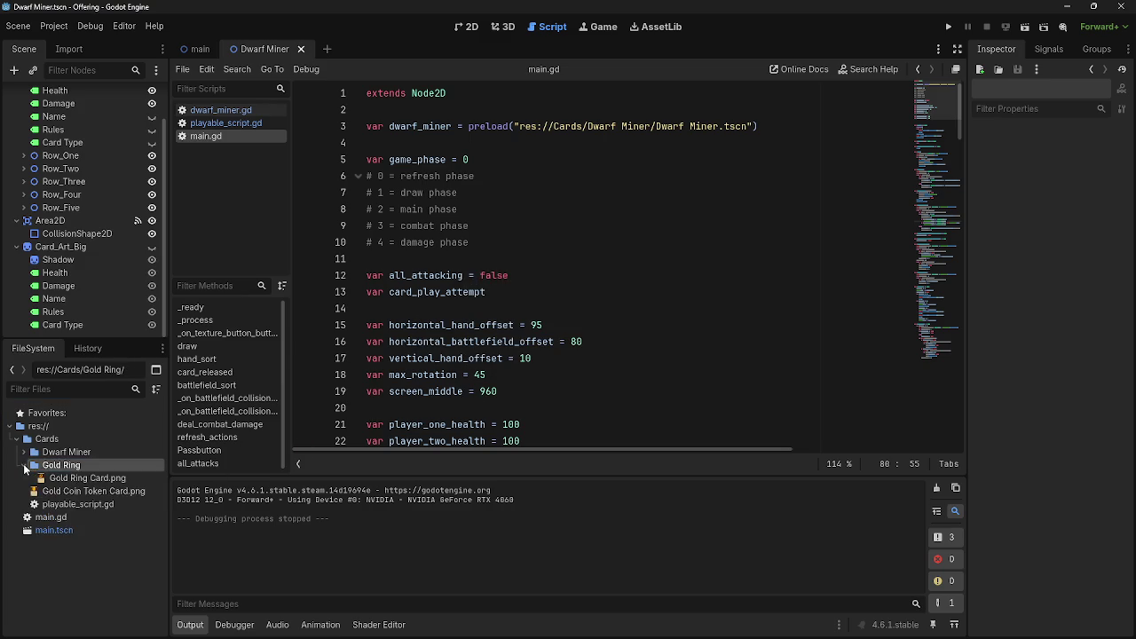
pyautogui.click(23, 451)
pyautogui.click(23, 451)
pyautogui.click(23, 452)
pyautogui.click(470, 26)
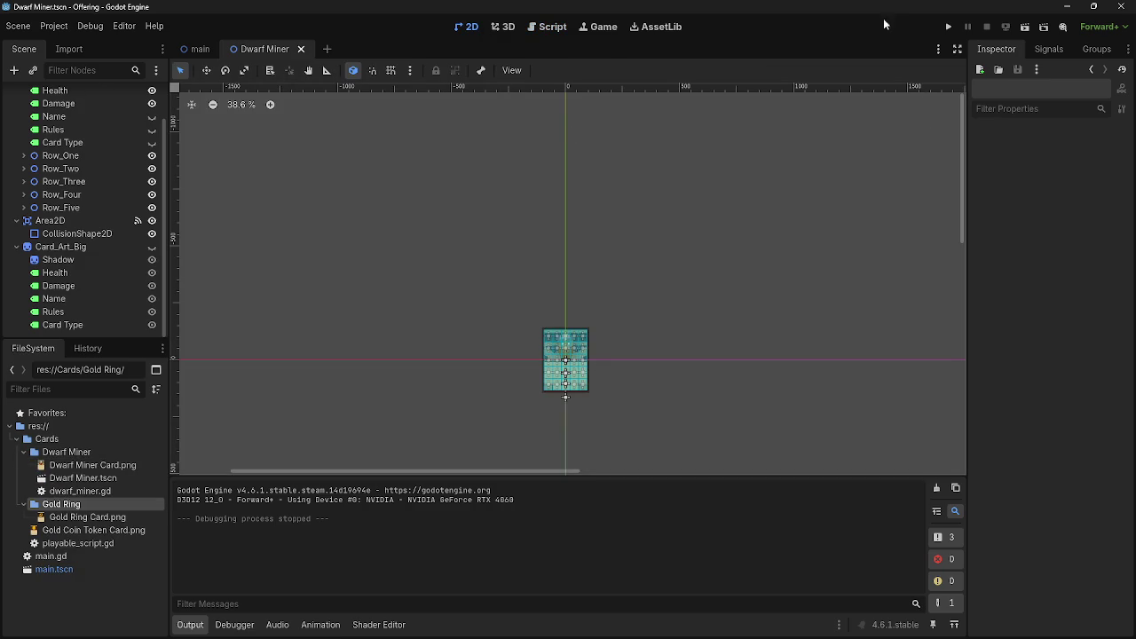
# - Run the game to preview the Dwarf Miner hand, then stop it
pyautogui.click(948, 27)
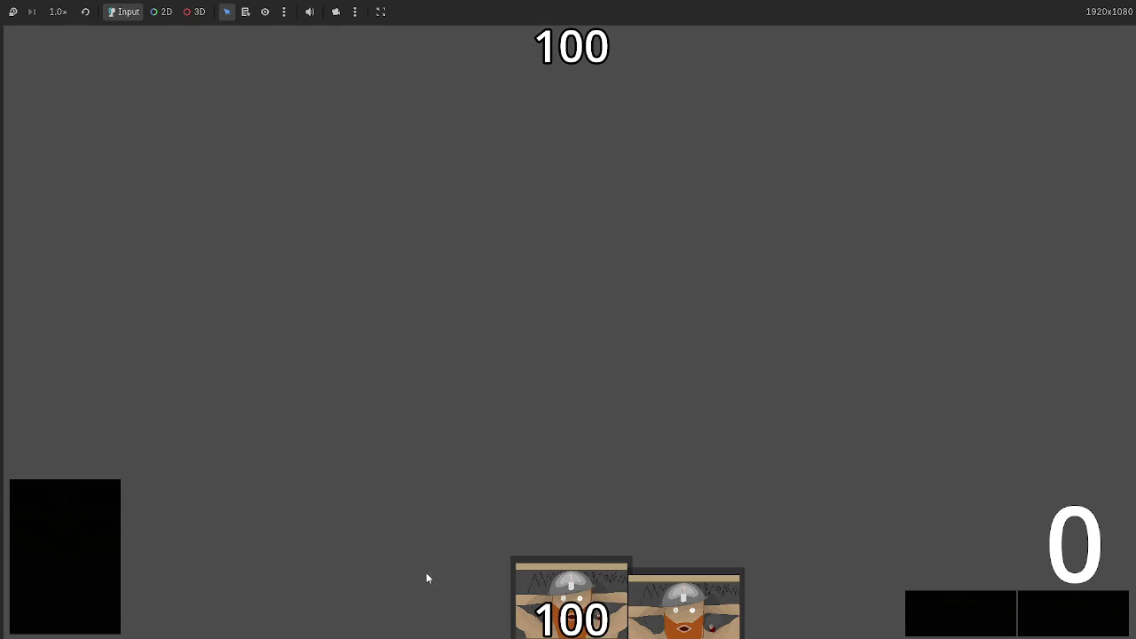
pyautogui.moveTo(577, 626)
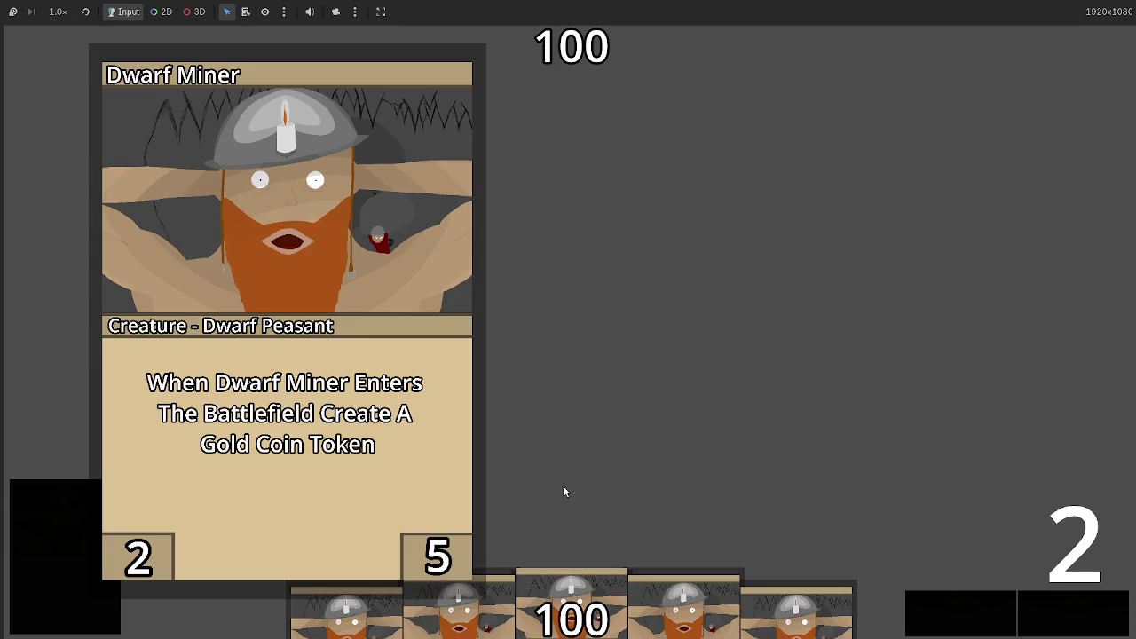
pyautogui.press('F8')
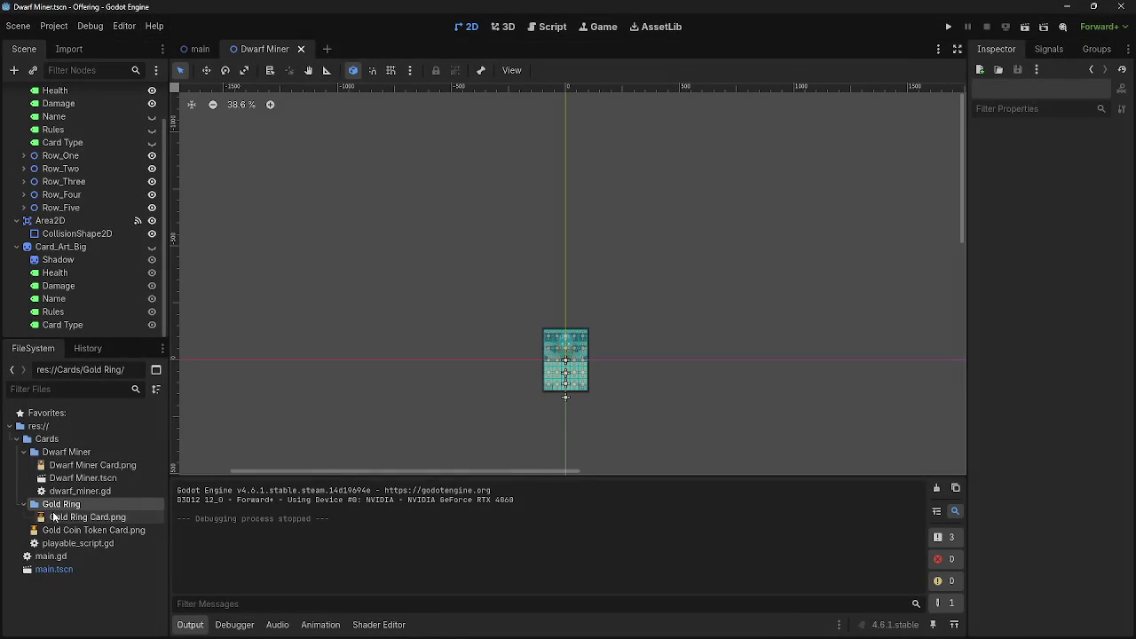
# - Select Gold Ring Card.png, add an empty scene tab, and return to Dwarf Miner
pyautogui.click(53, 517)
pyautogui.click(326, 49)
pyautogui.click(258, 50)
# - Duplicate Dwarf Miner.tscn as Gold Coin.tscn
pyautogui.click(349, 49)
pyautogui.click(258, 49)
pyautogui.rightClick(258, 49)
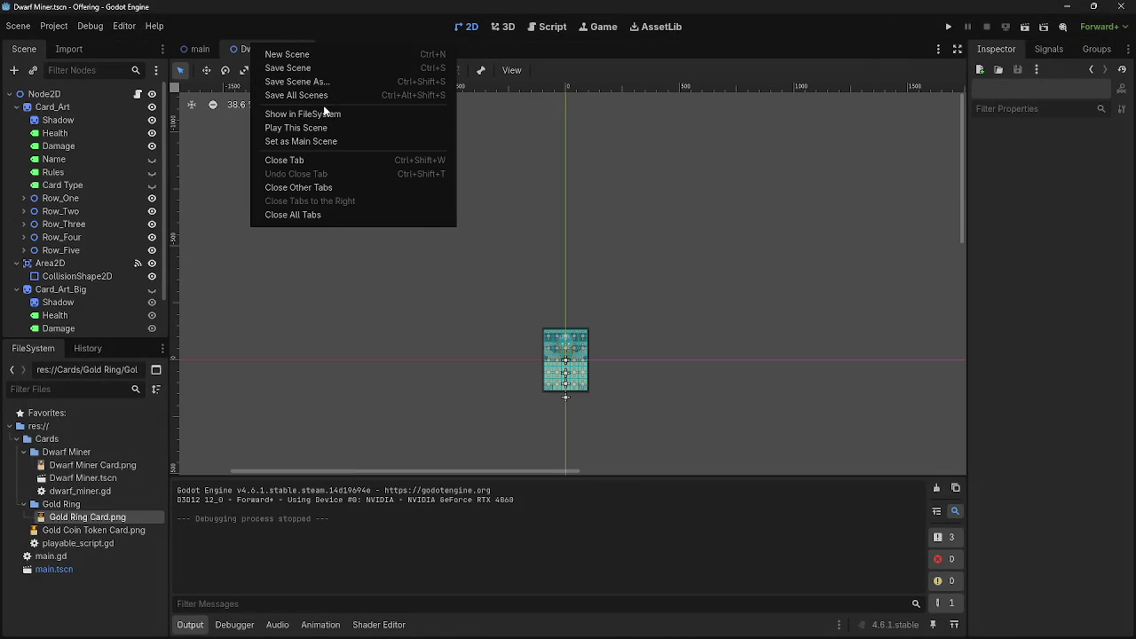
pyautogui.click(89, 481)
pyautogui.click(82, 479)
pyautogui.click(79, 504)
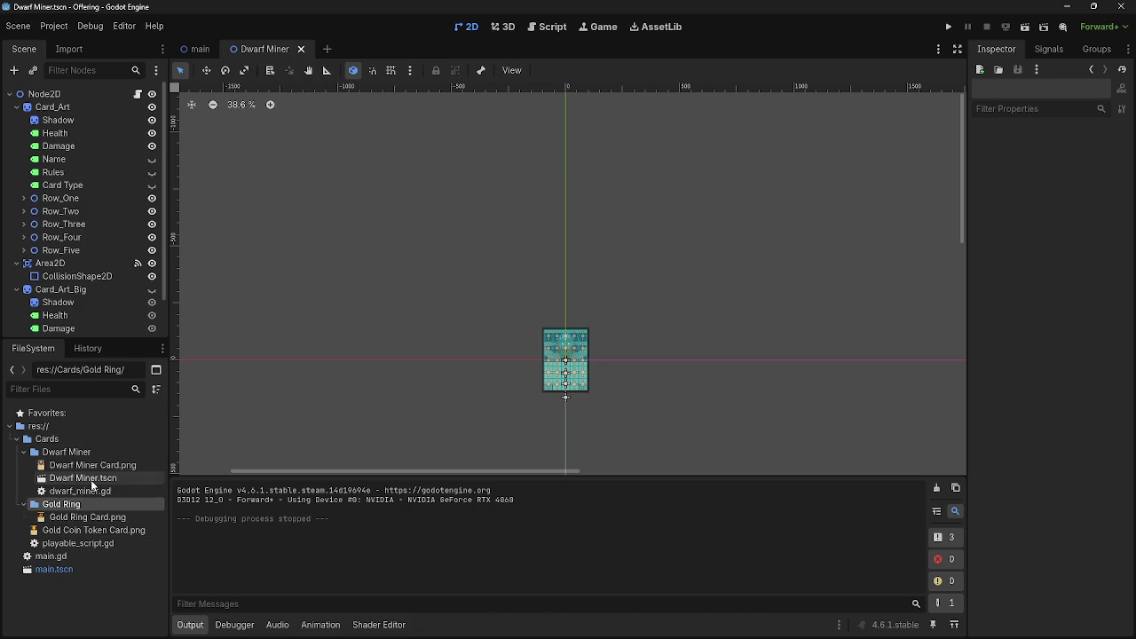
pyautogui.rightClick(91, 484)
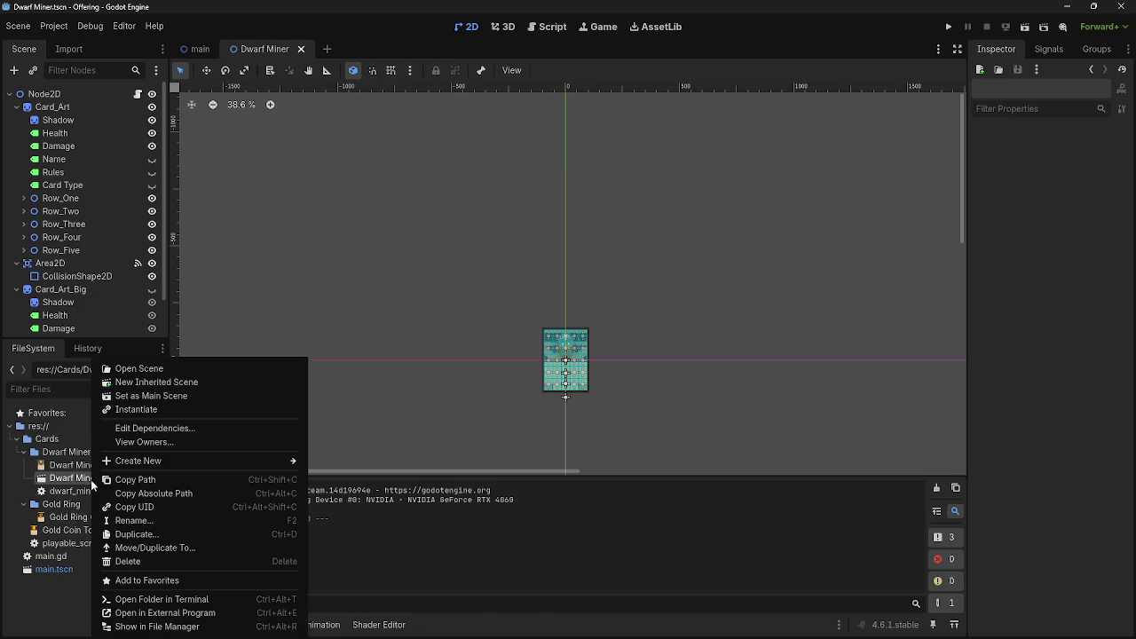
pyautogui.click(158, 536)
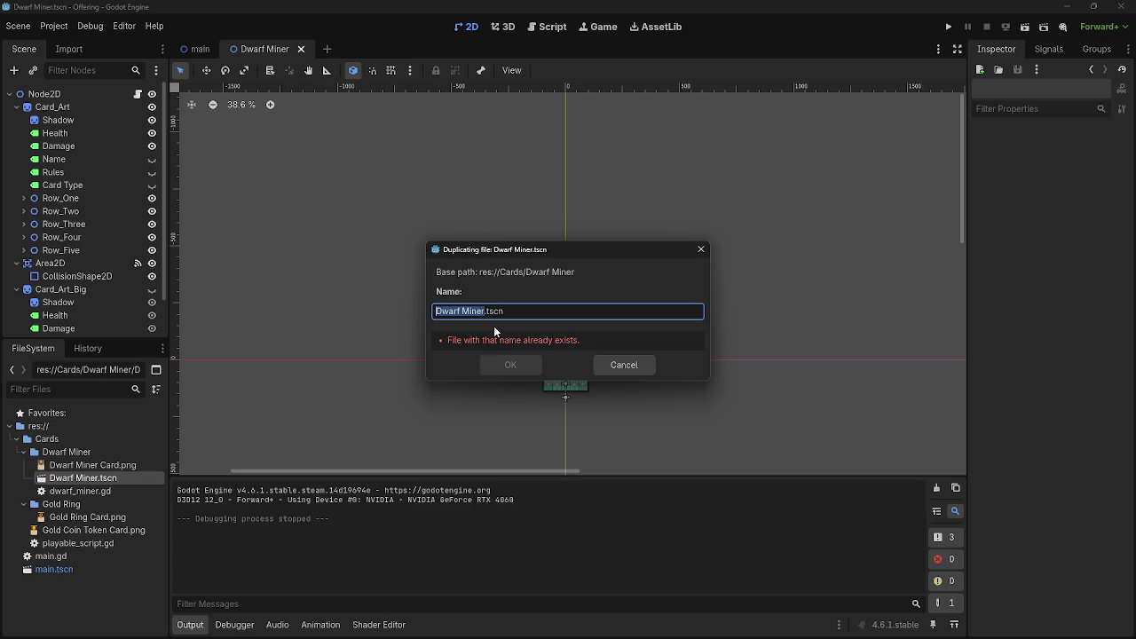
pyautogui.write('Gold')
pyautogui.click(507, 366)
# - Move Gold Coin.tscn and Gold Ring Card.png into the Gold Ring folder and open Gold Coin.tscn
pyautogui.moveTo(76, 504)
pyautogui.mouseDown()
pyautogui.moveTo(82, 532)
pyautogui.moveTo(85, 521)
pyautogui.mouseUp()
pyautogui.click(527, 339)
pyautogui.click(541, 333)
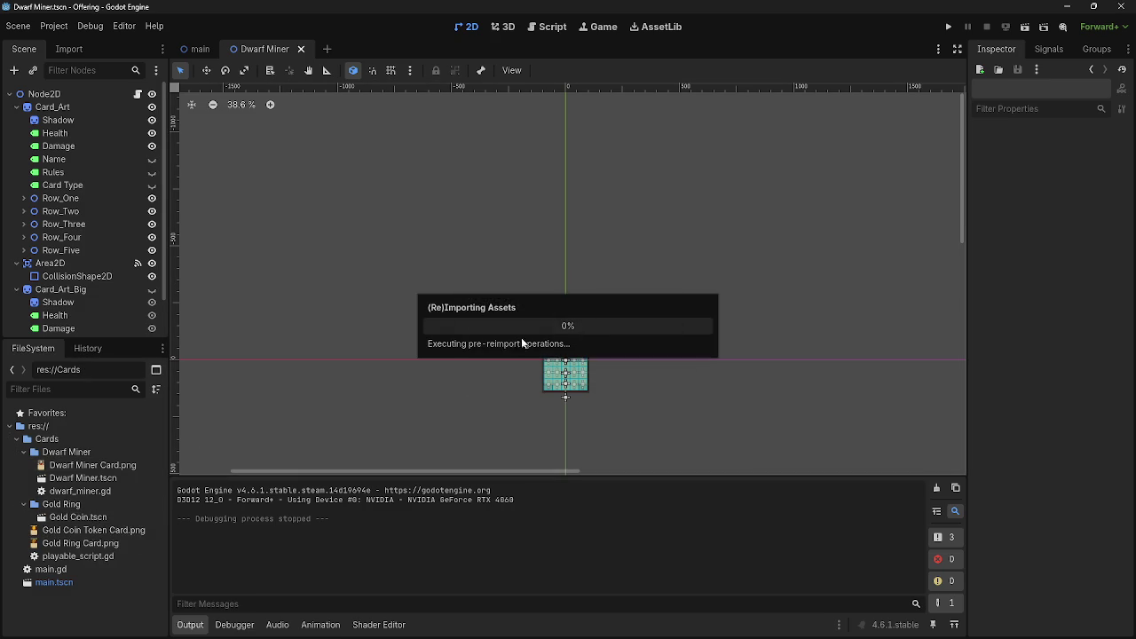
pyautogui.moveTo(59, 543); pyautogui.dragTo(91, 503)
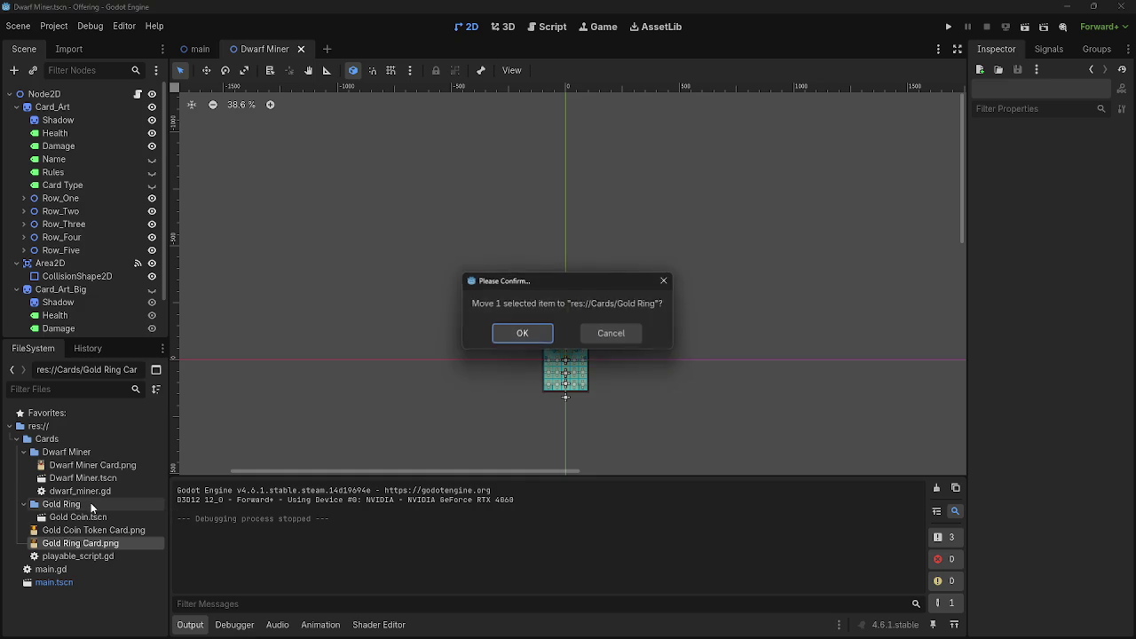
pyautogui.click(535, 335)
pyautogui.moveTo(60, 517); pyautogui.dragTo(71, 544)
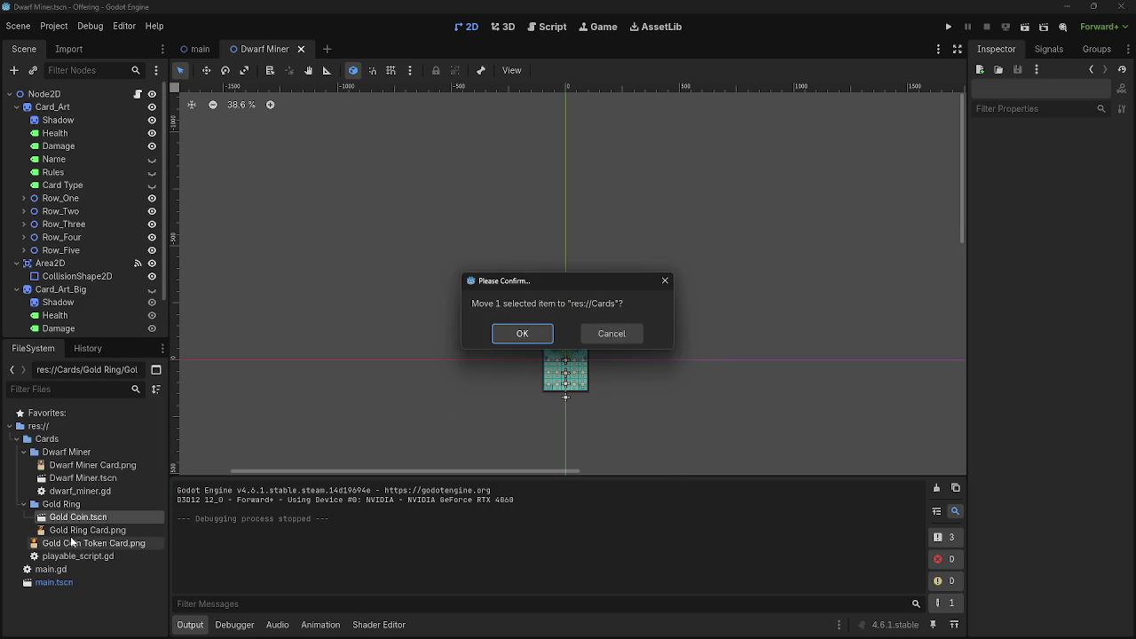
pyautogui.click(600, 338)
pyautogui.moveTo(79, 518); pyautogui.dragTo(81, 531)
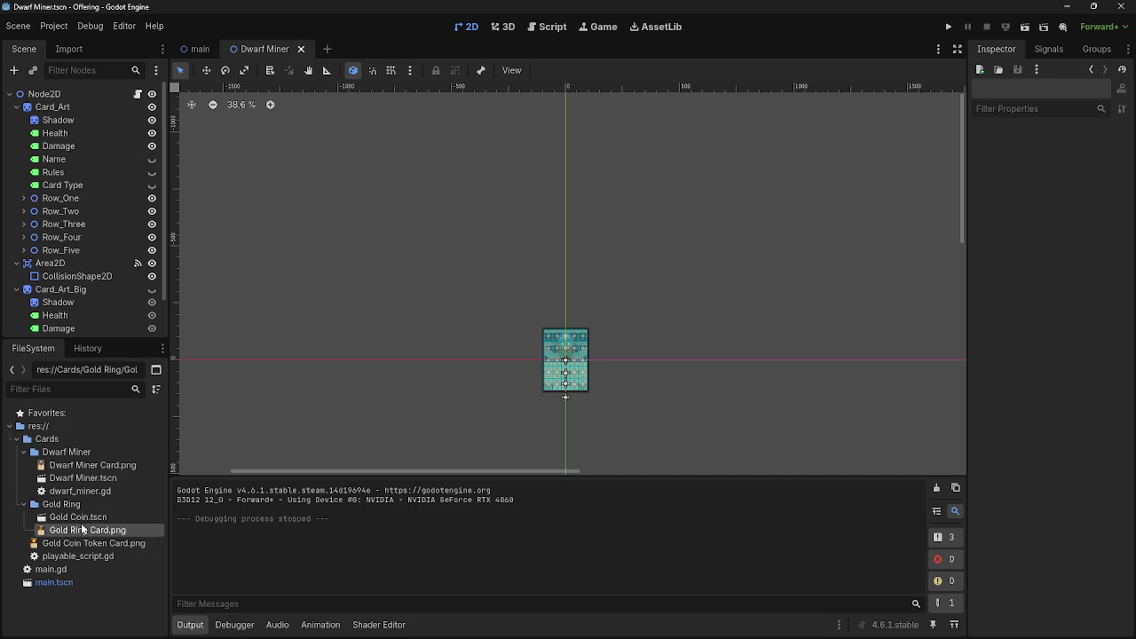
pyautogui.click(84, 518)
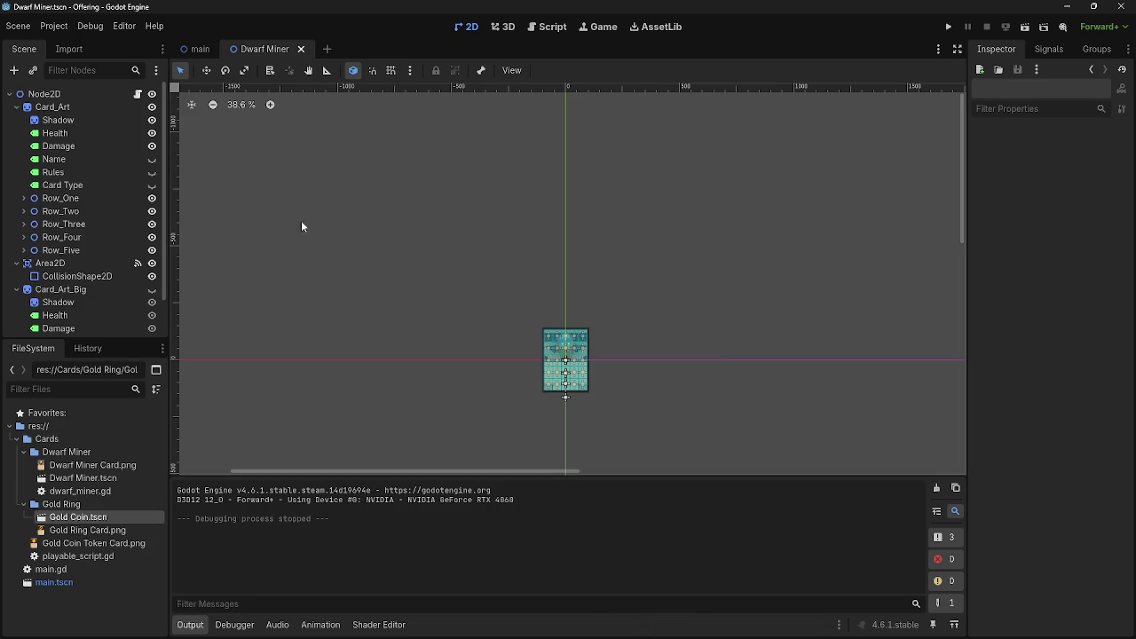
pyautogui.click(327, 49)
# - Open the Gold Coin scene and detach dwarf_miner.gd from its root Node2D
pyautogui.doubleClick(71, 516)
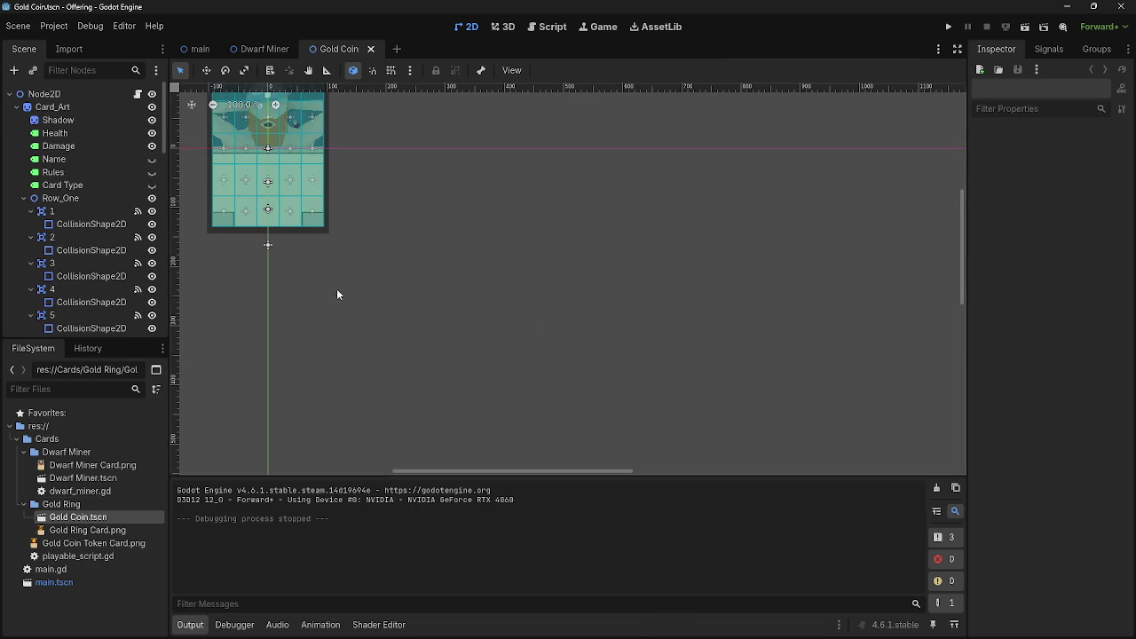
pyautogui.scroll(-3, 497, 390)
pyautogui.click(10, 95)
pyautogui.click(10, 94)
pyautogui.scroll(-8, 56, 290)
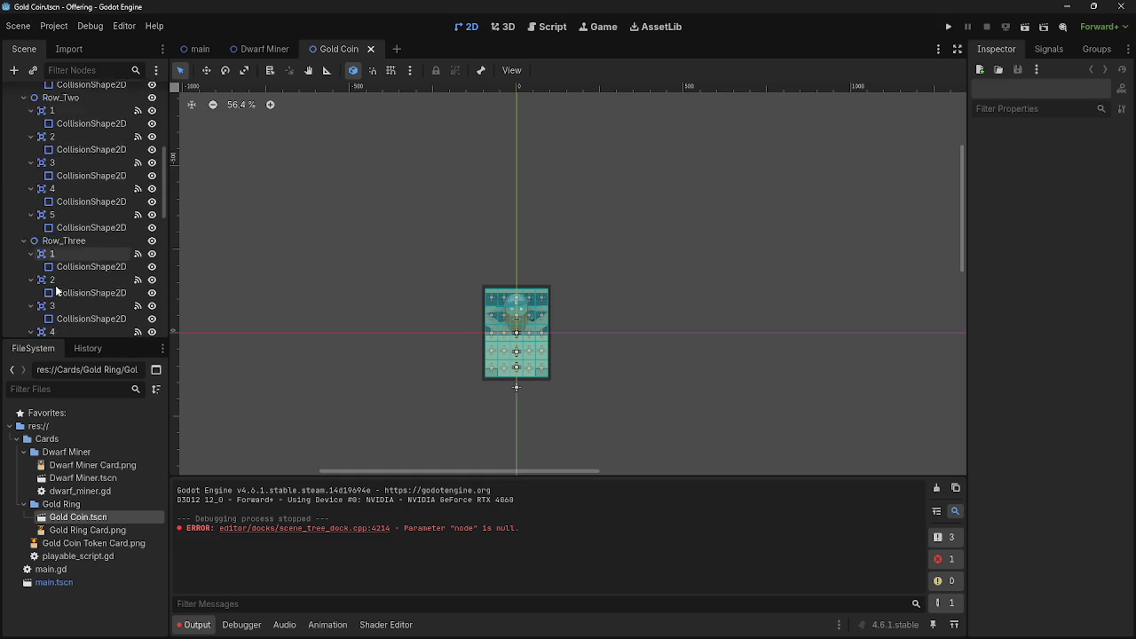
pyautogui.scroll(8, 56, 291)
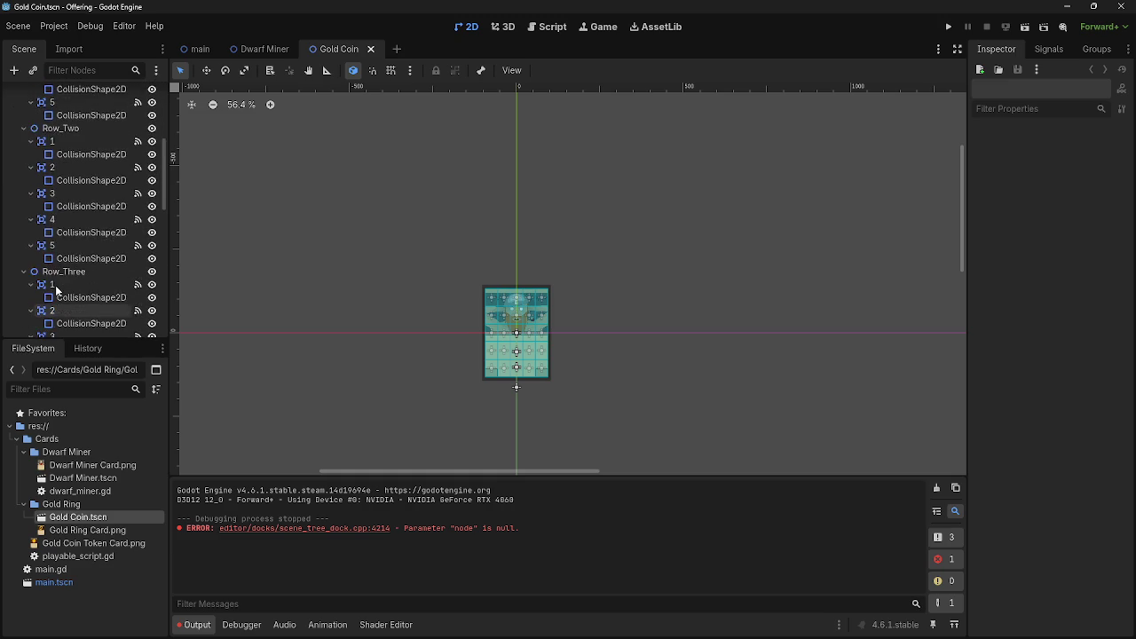
pyautogui.scroll(1, 55, 291)
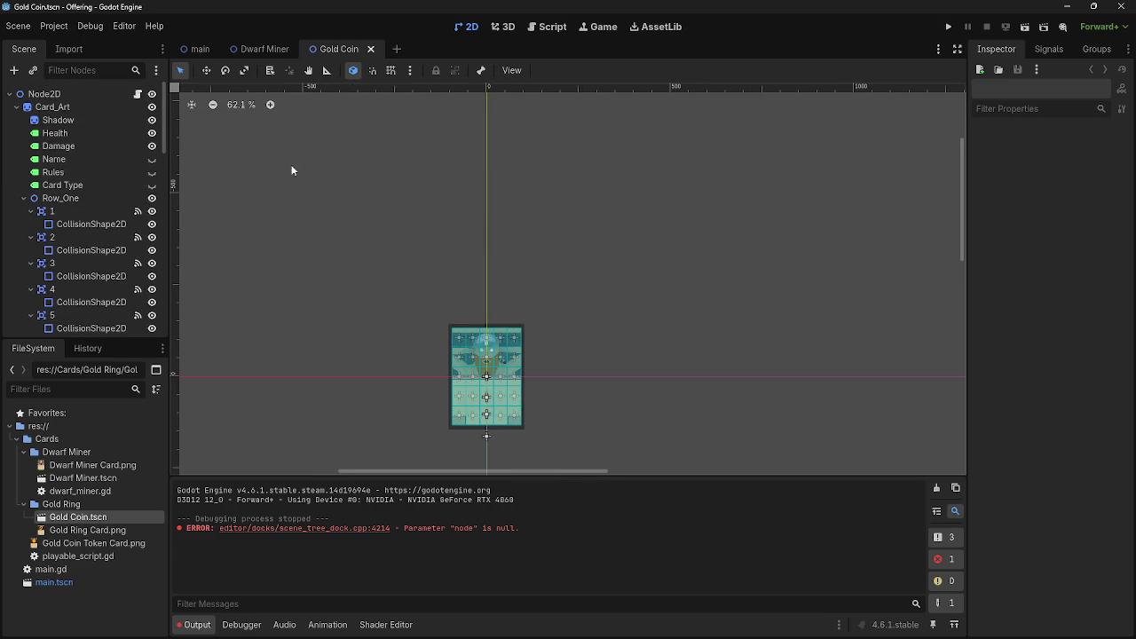
pyautogui.click(138, 93)
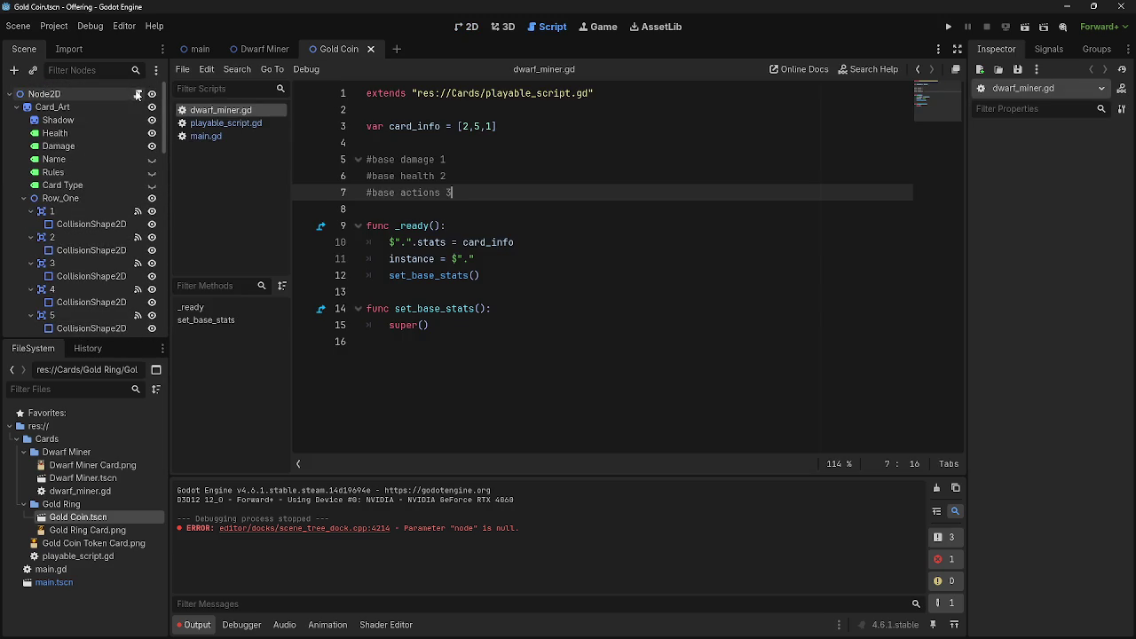
pyautogui.rightClick(235, 111)
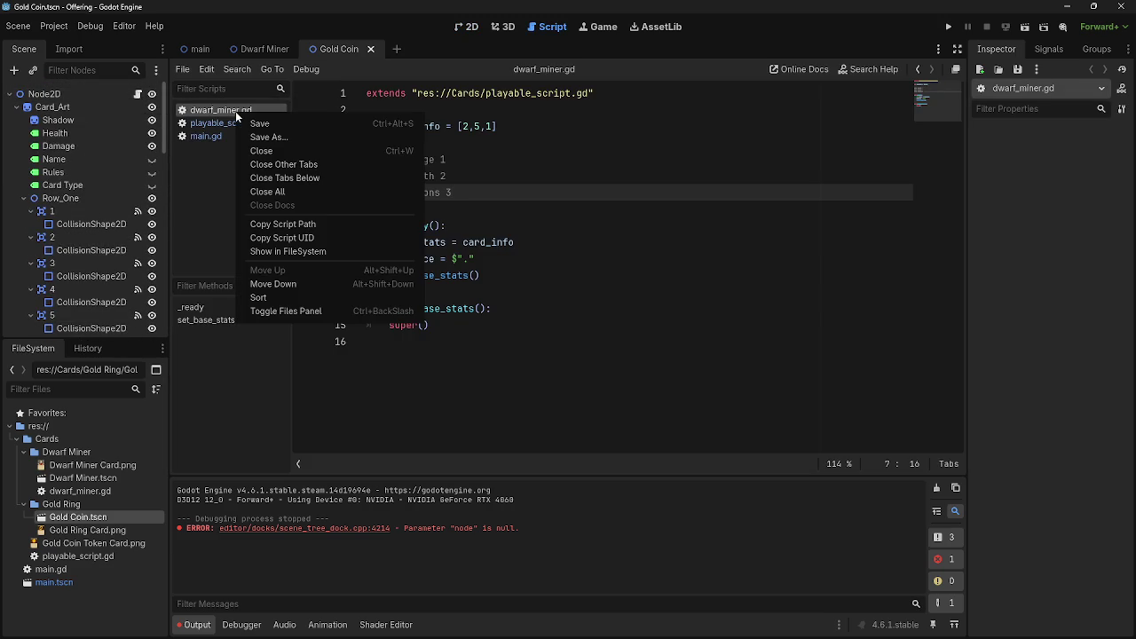
pyautogui.click(138, 94)
pyautogui.click(126, 96)
pyautogui.click(137, 69)
# - Duplicate dwarf_miner.gd as gold_ring.gd and move it into the Gold Ring folder
pyautogui.click(88, 492)
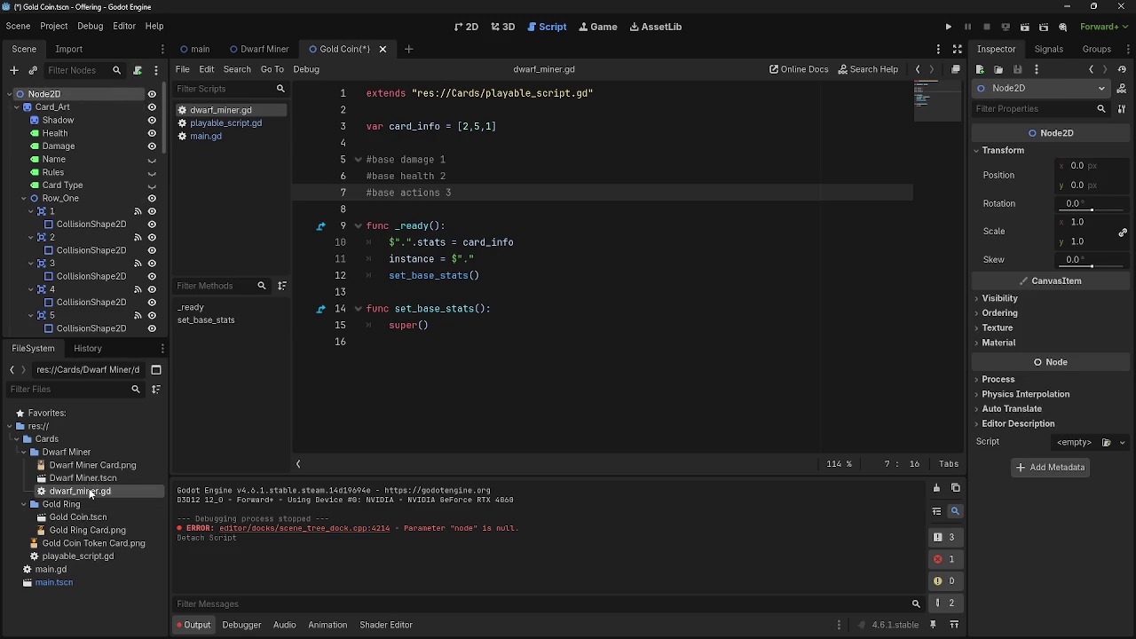
pyautogui.rightClick(84, 490)
pyautogui.click(154, 535)
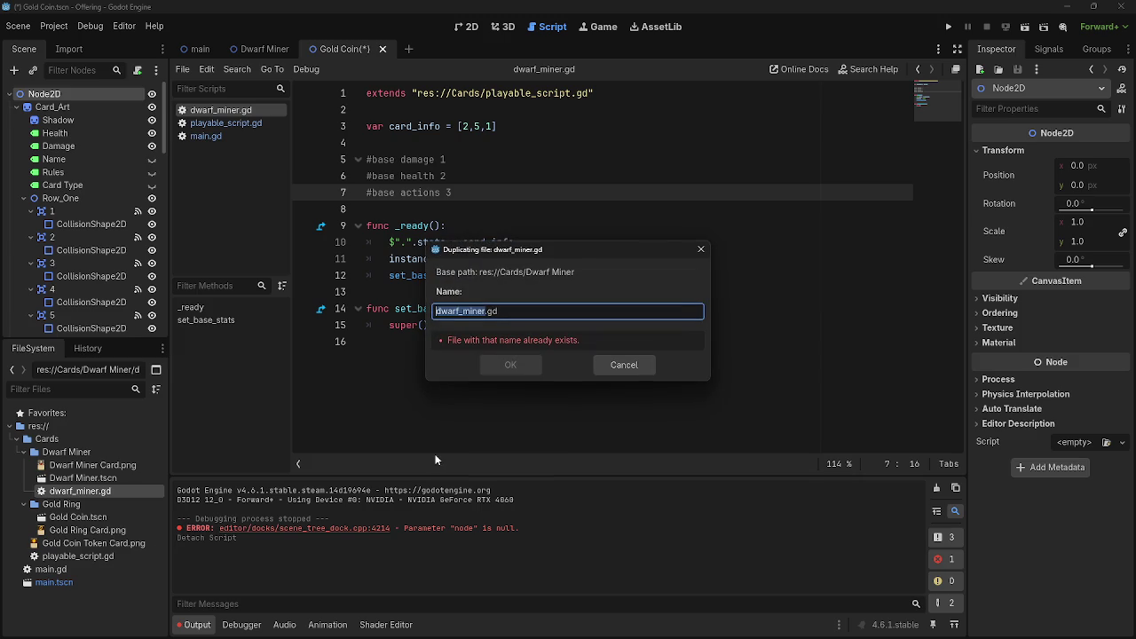
pyautogui.write('G')
pyautogui.press('BackSpace')
pyautogui.press('BackSpace')
pyautogui.press('BackSpace')
pyautogui.write('gold_')
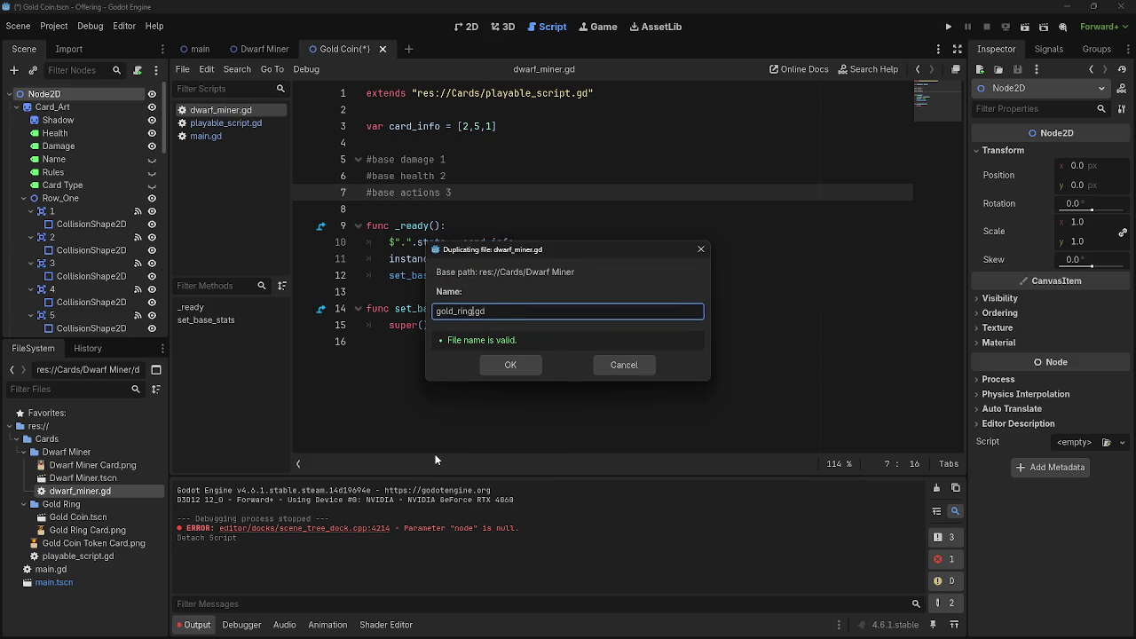
pyautogui.click(502, 365)
pyautogui.moveTo(74, 504); pyautogui.dragTo(77, 519)
pyautogui.click(537, 336)
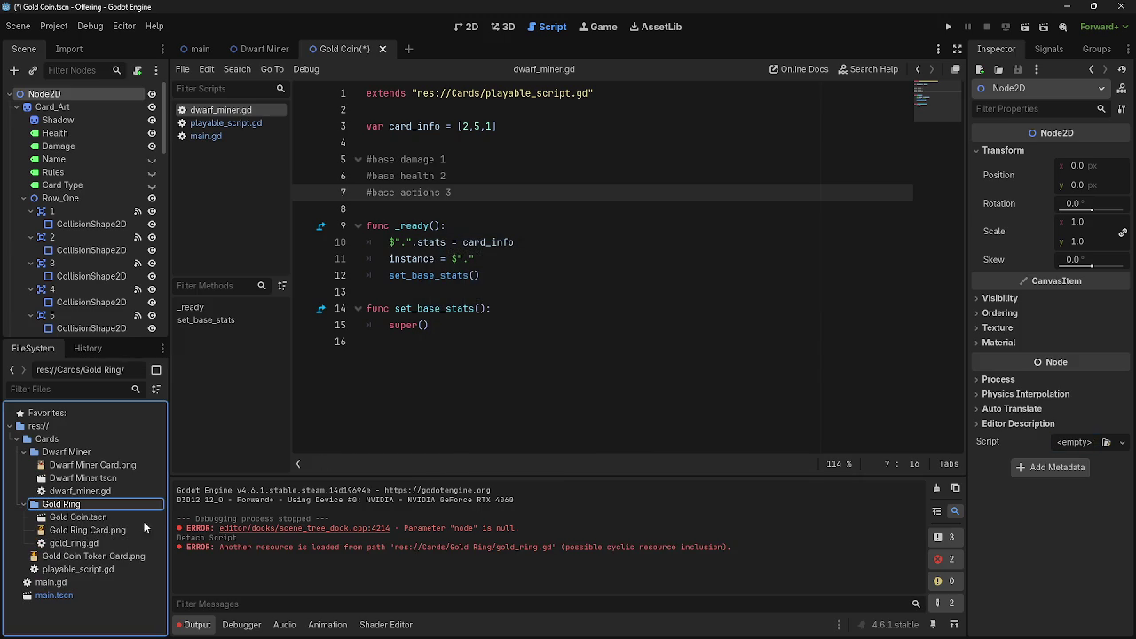
pyautogui.click(110, 543)
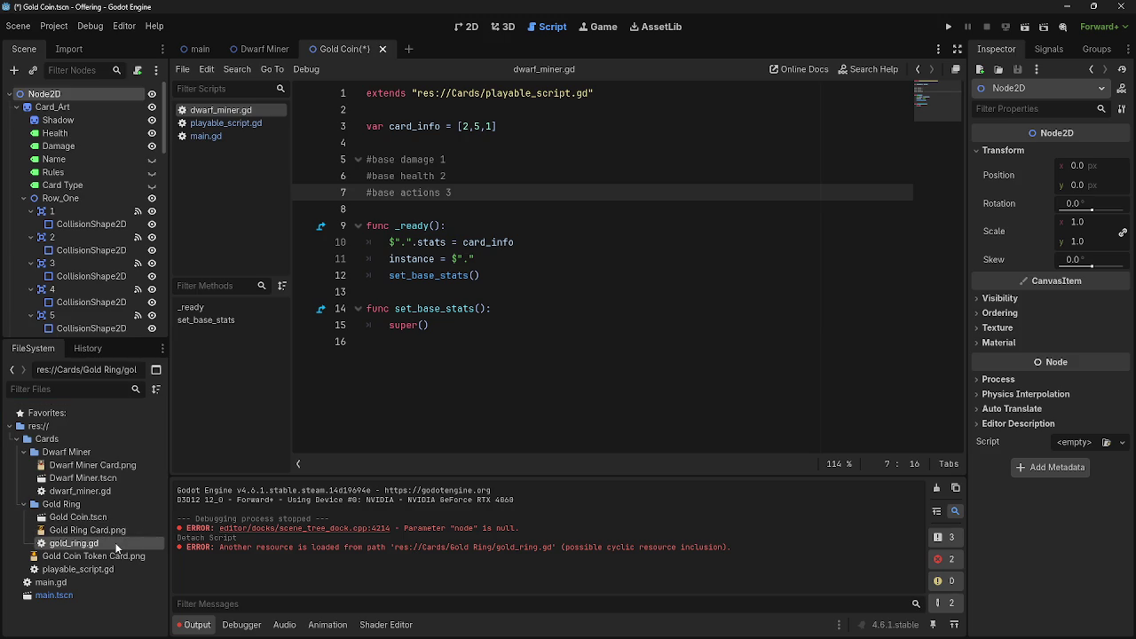
# - Attach the existing gold_ring.gd script to the root node via Attach Node Script
pyautogui.click(137, 72)
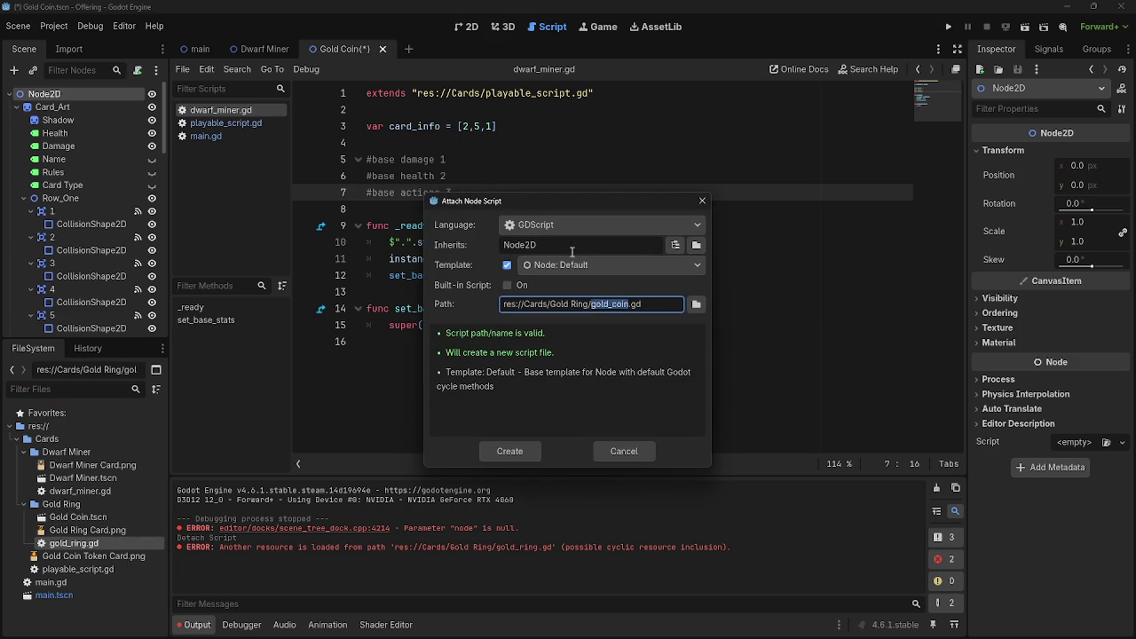
pyautogui.click(582, 263)
pyautogui.click(601, 300)
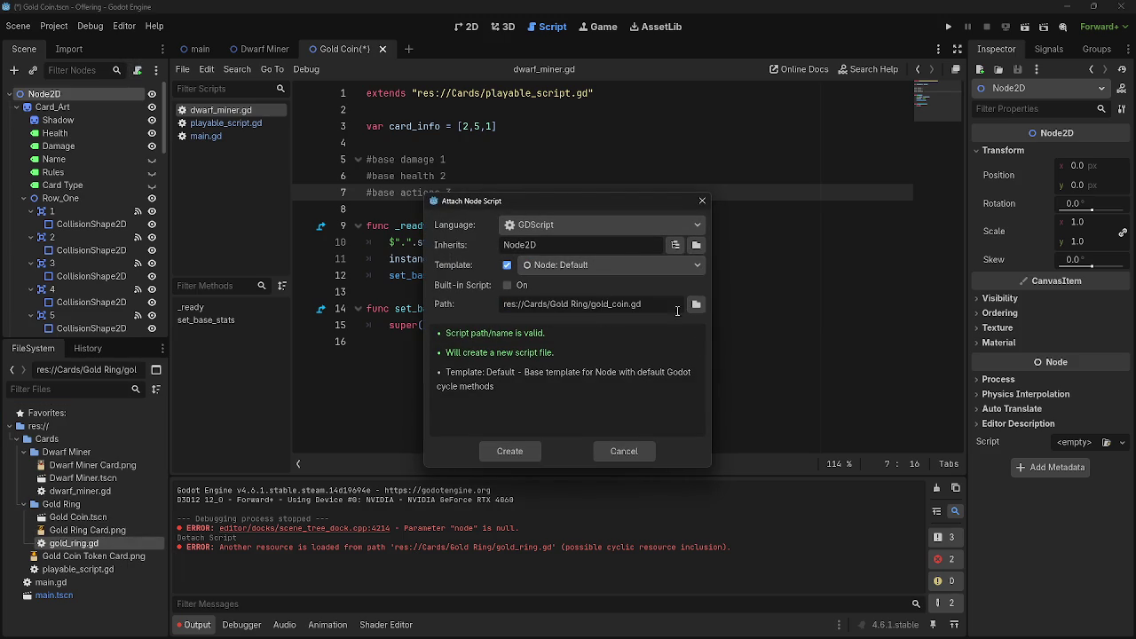
pyautogui.click(693, 306)
pyautogui.click(385, 186)
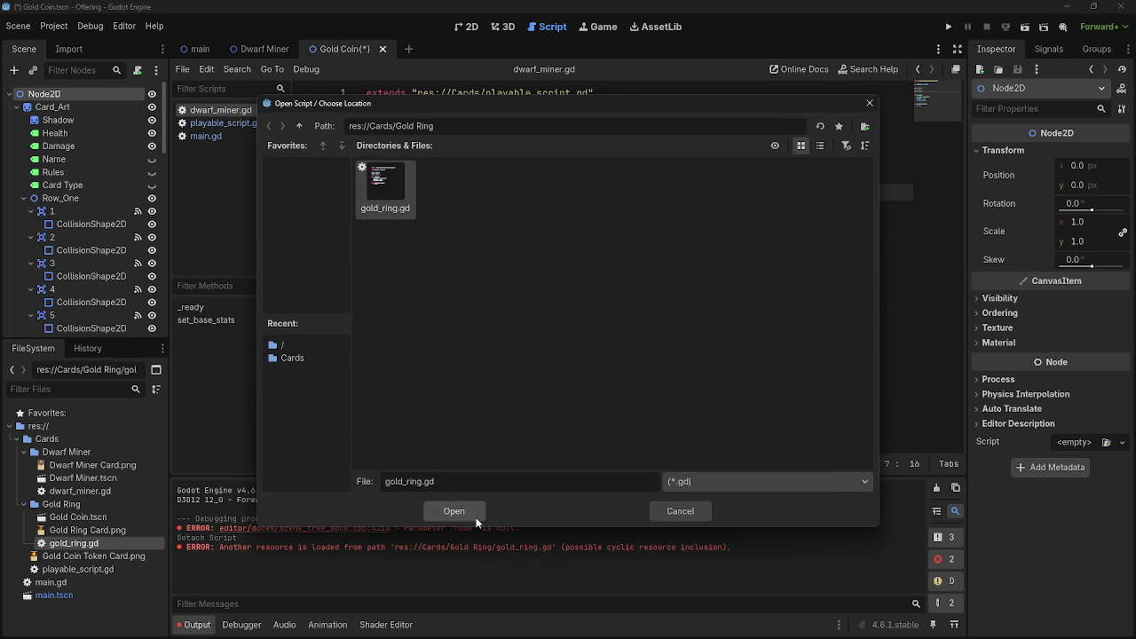
pyautogui.click(474, 511)
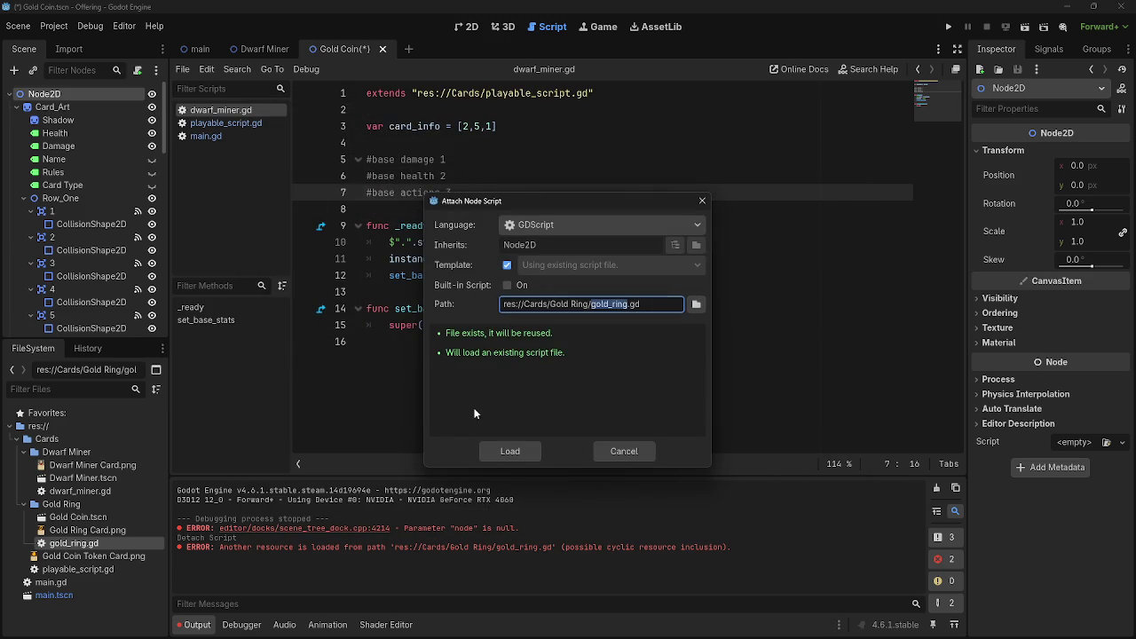
pyautogui.click(519, 449)
# - Compare dwarf_miner.gd and gold_ring.gd in the script list, then run the game
pyautogui.click(218, 110)
pyautogui.click(217, 124)
pyautogui.click(223, 110)
pyautogui.click(226, 124)
pyautogui.click(219, 110)
pyautogui.click(217, 123)
pyautogui.click(217, 110)
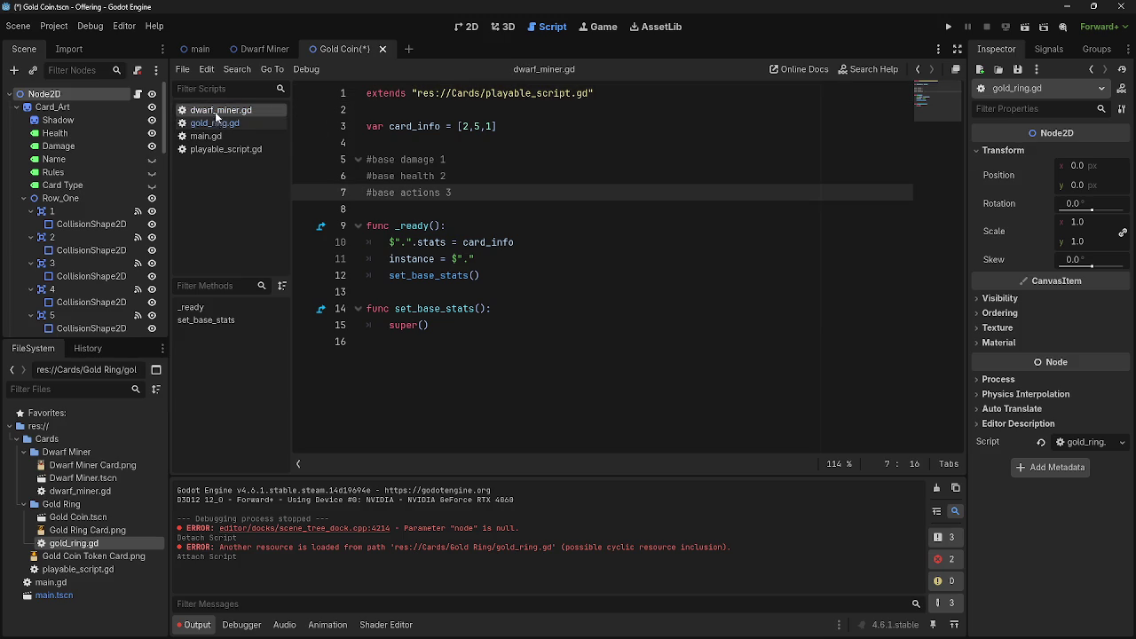
pyautogui.click(949, 26)
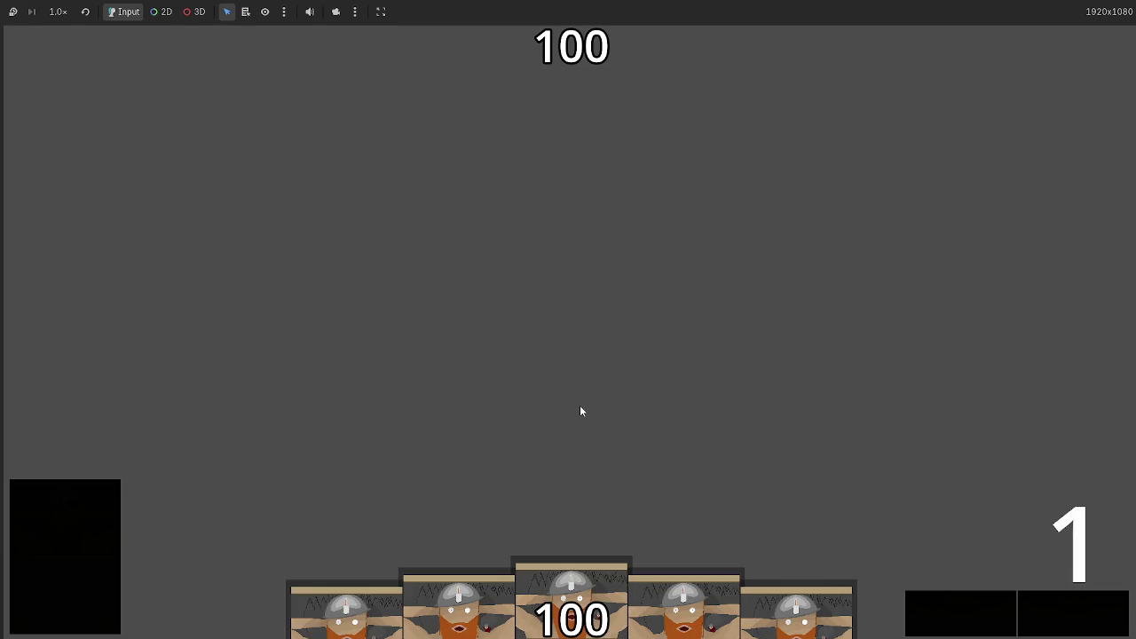
# - Stop the game and drop an instance of Gold Coin.tscn onto the main scene canvas
pyautogui.press('F8')
pyautogui.click(470, 27)
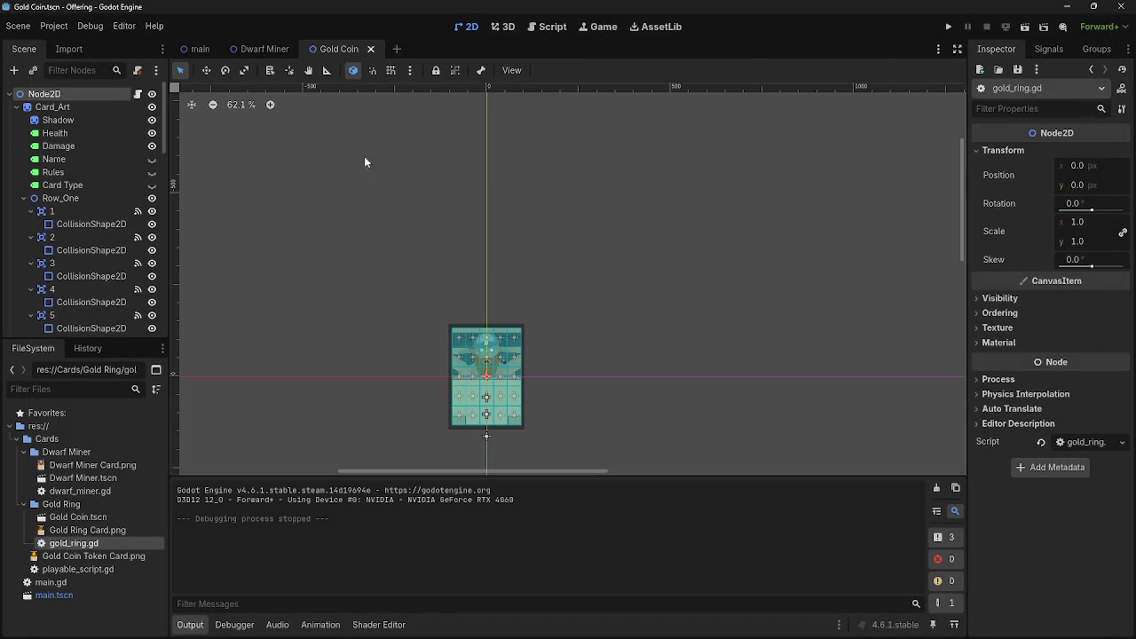
pyautogui.click(197, 49)
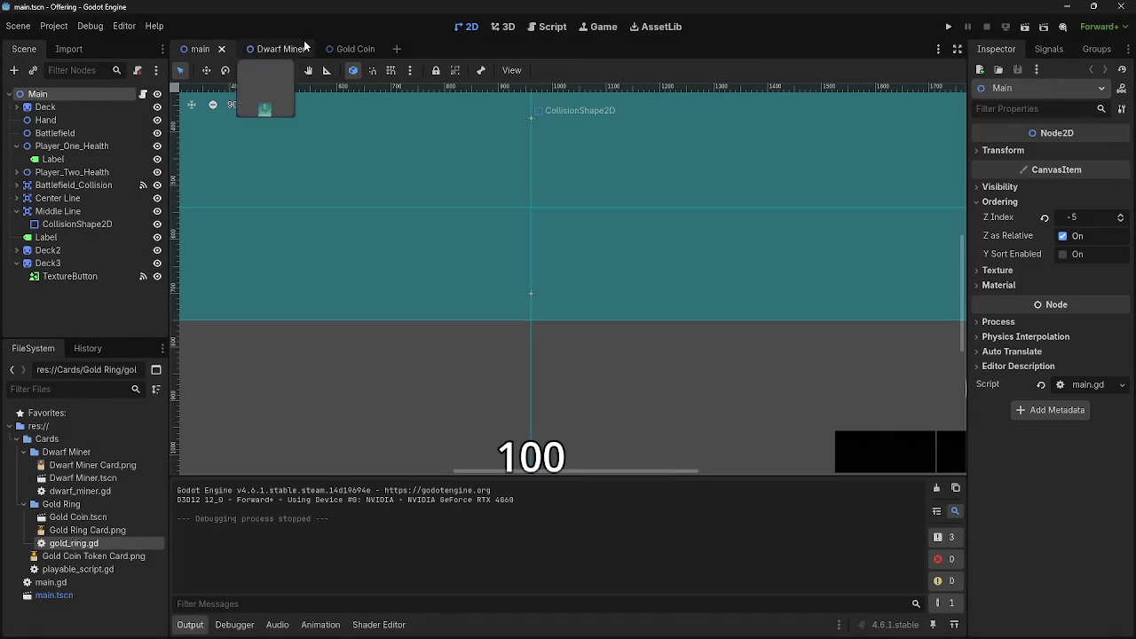
pyautogui.scroll(-4, 194, 236)
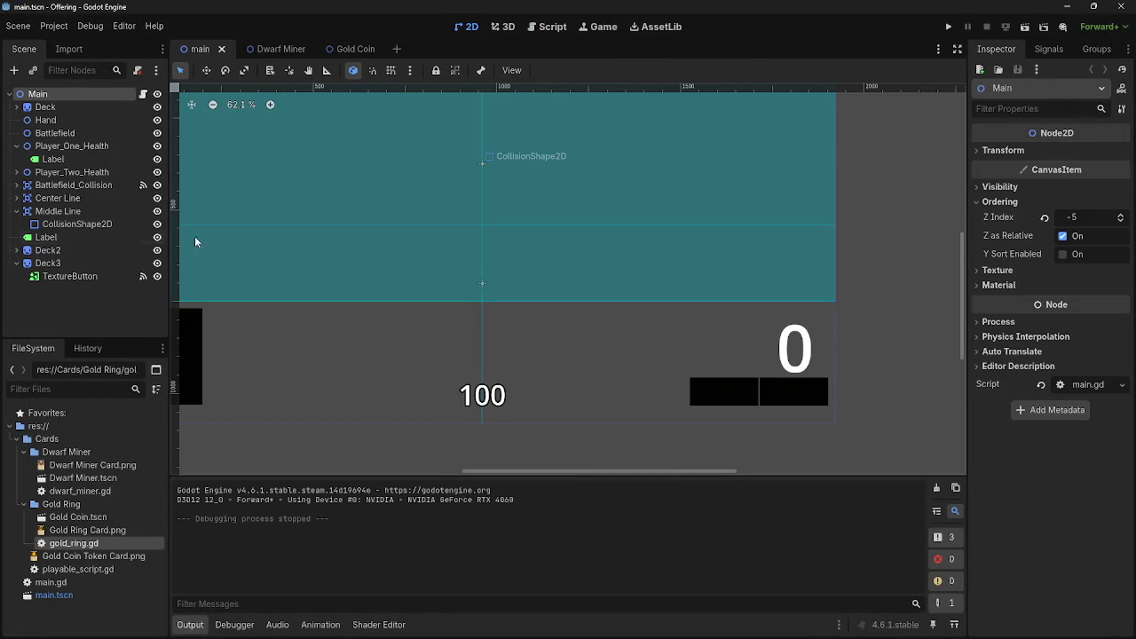
pyautogui.click(54, 519)
pyautogui.moveTo(56, 520)
pyautogui.mouseDown()
pyautogui.moveTo(76, 527)
pyautogui.moveTo(427, 363)
pyautogui.mouseUp()
pyautogui.click(348, 49)
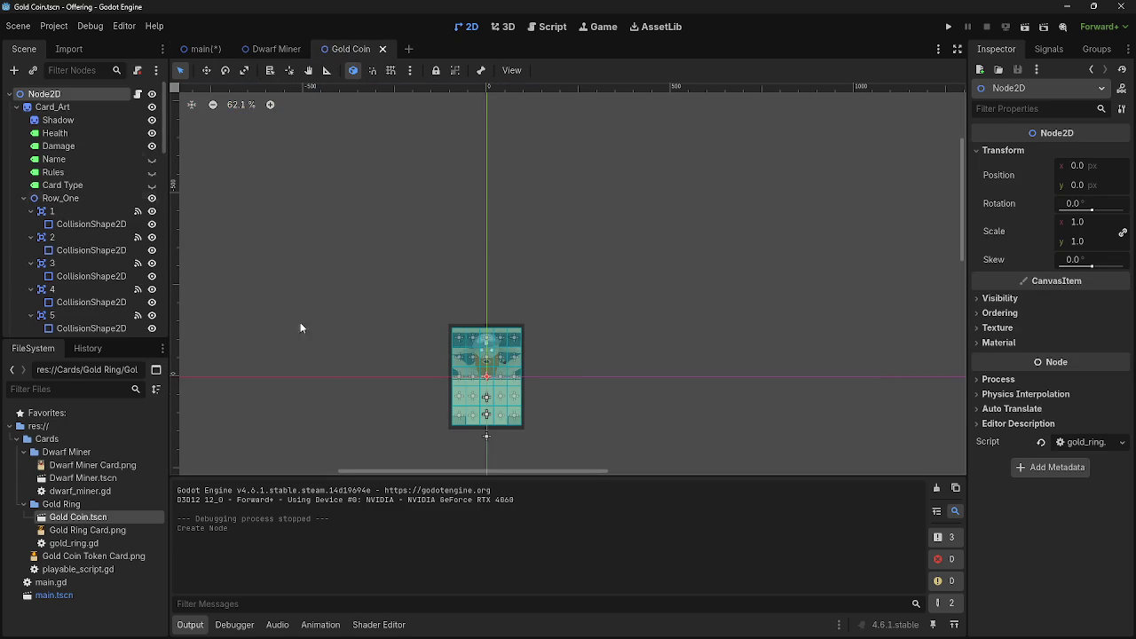
# - Set the Gold Coin Card_Art sprite's texture to Gold Ring Card.png
pyautogui.click(54, 530)
pyautogui.moveTo(53, 529)
pyautogui.mouseDown()
pyautogui.moveTo(1001, 83)
pyautogui.moveTo(56, 162)
pyautogui.moveTo(71, 112)
pyautogui.moveTo(73, 463)
pyautogui.moveTo(89, 530)
pyautogui.mouseUp()
pyautogui.click(69, 103)
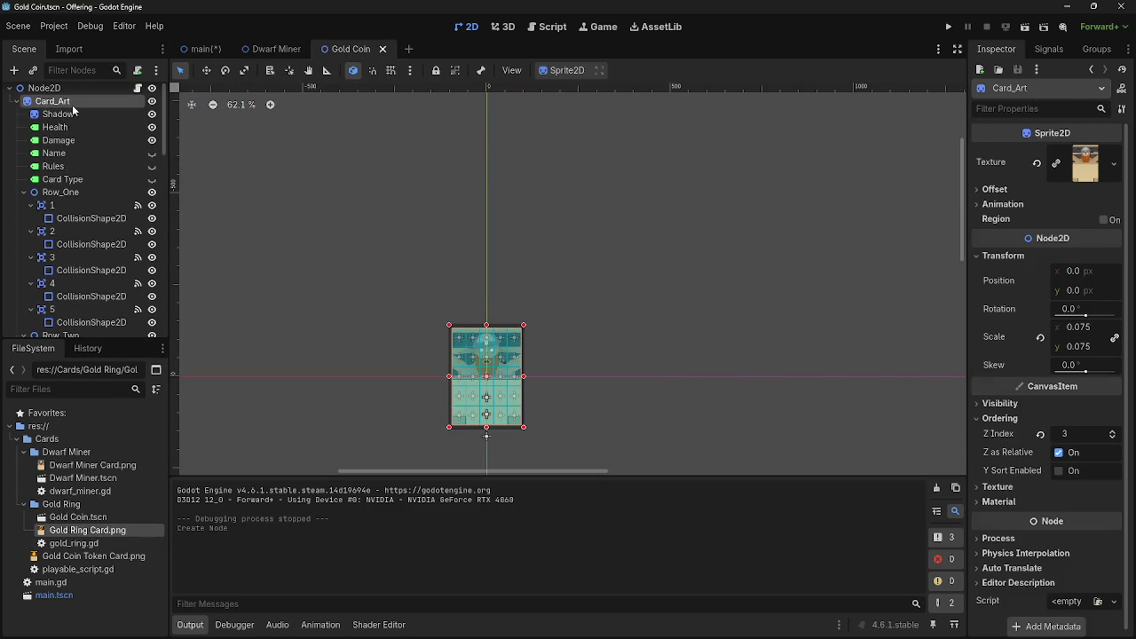
pyautogui.moveTo(87, 530)
pyautogui.mouseDown()
pyautogui.moveTo(1021, 233)
pyautogui.moveTo(1088, 165)
pyautogui.mouseUp()
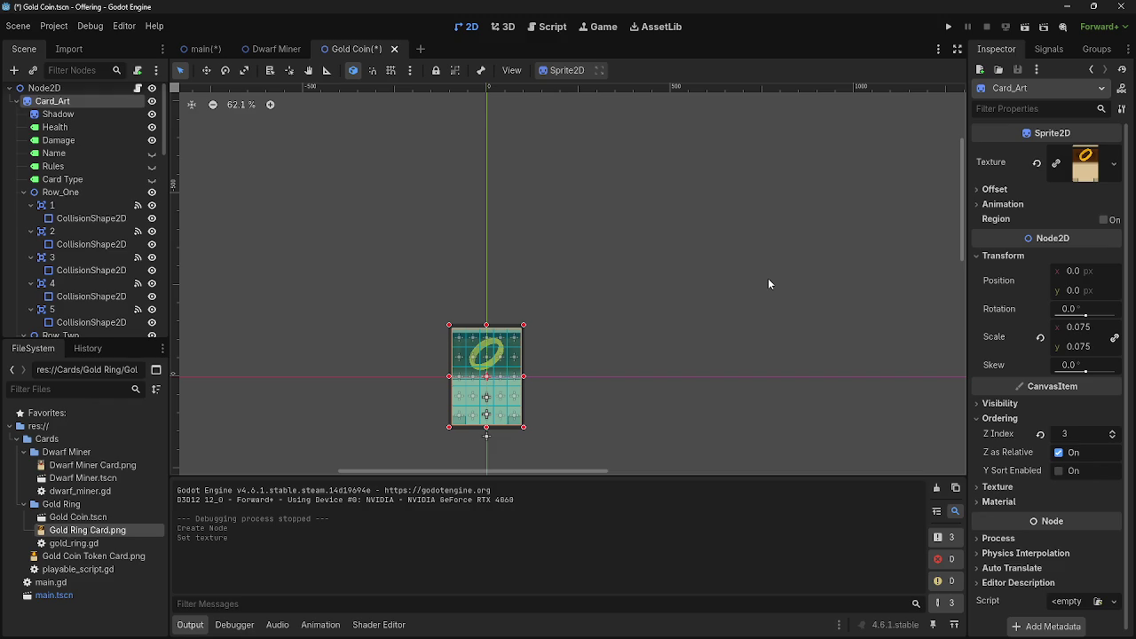
pyautogui.click(773, 277)
# - Collapse the Row and Area2D branches and cut Card_Art_Big from the Gold Coin scene
pyautogui.scroll(-5, 76, 253)
pyautogui.scroll(8, 62, 236)
pyautogui.click(24, 198)
pyautogui.click(24, 210)
pyautogui.click(24, 211)
pyautogui.click(24, 237)
pyautogui.click(24, 210)
pyautogui.click(24, 224)
pyautogui.click(24, 237)
pyautogui.click(24, 250)
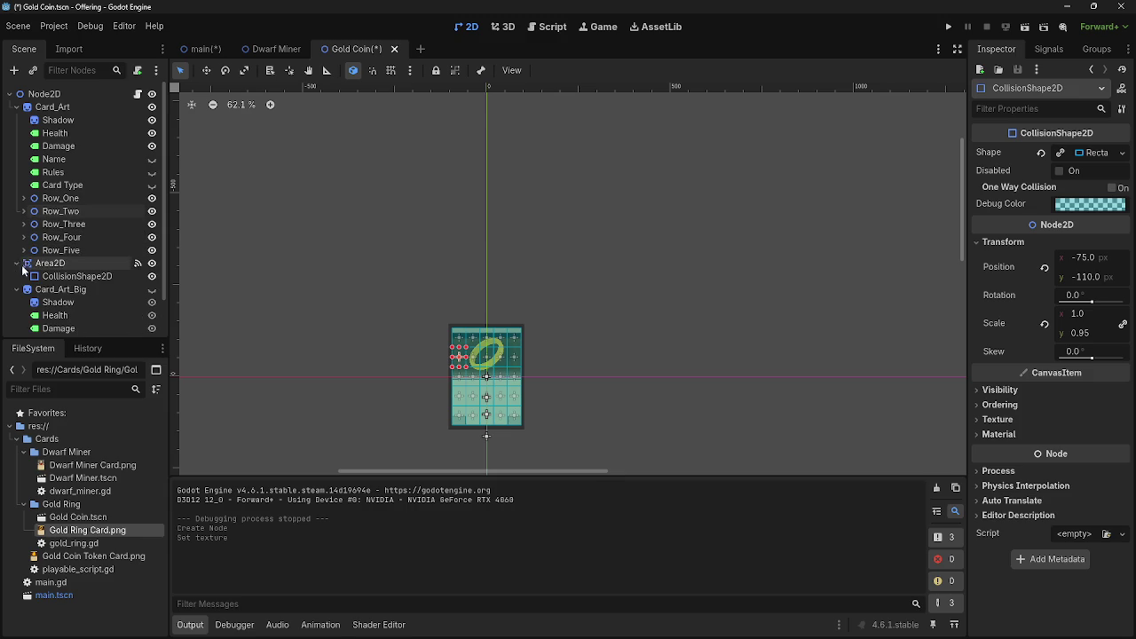
pyautogui.click(16, 263)
pyautogui.click(62, 276)
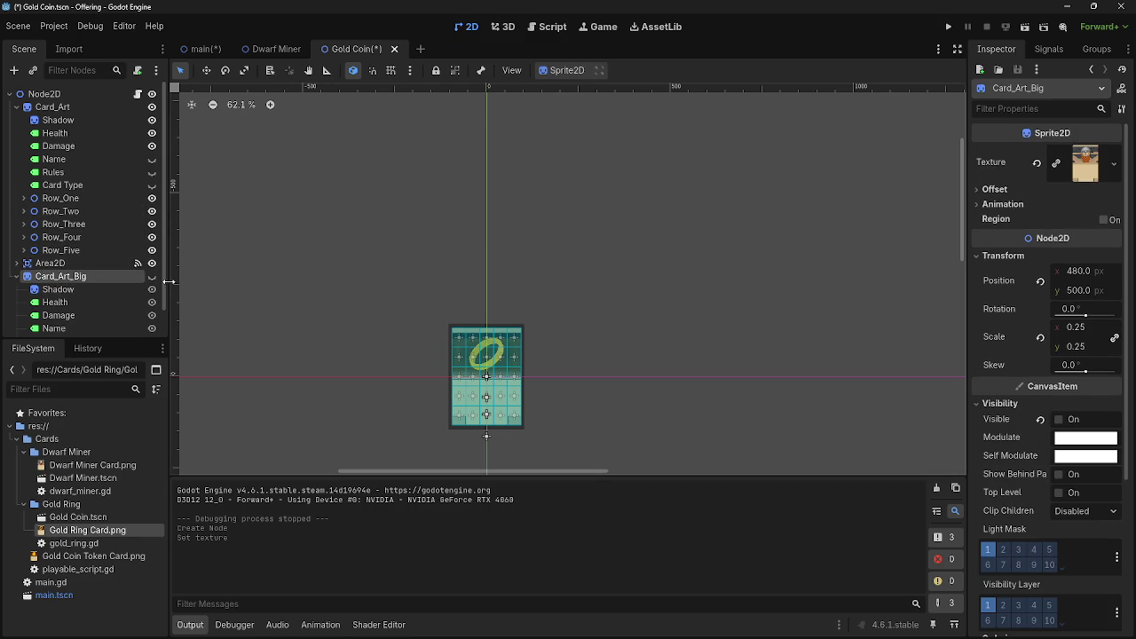
pyautogui.rightClick(69, 276)
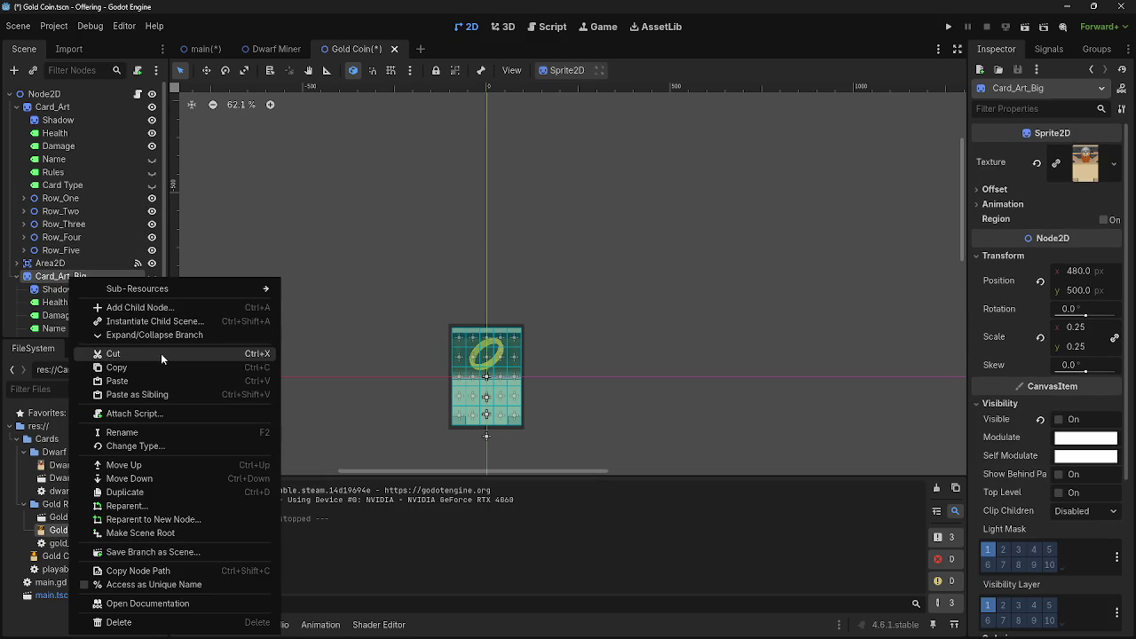
pyautogui.click(160, 353)
# - Cut Card_Art_Big from the Dwarf Miner scene and save all scenes
pyautogui.click(269, 48)
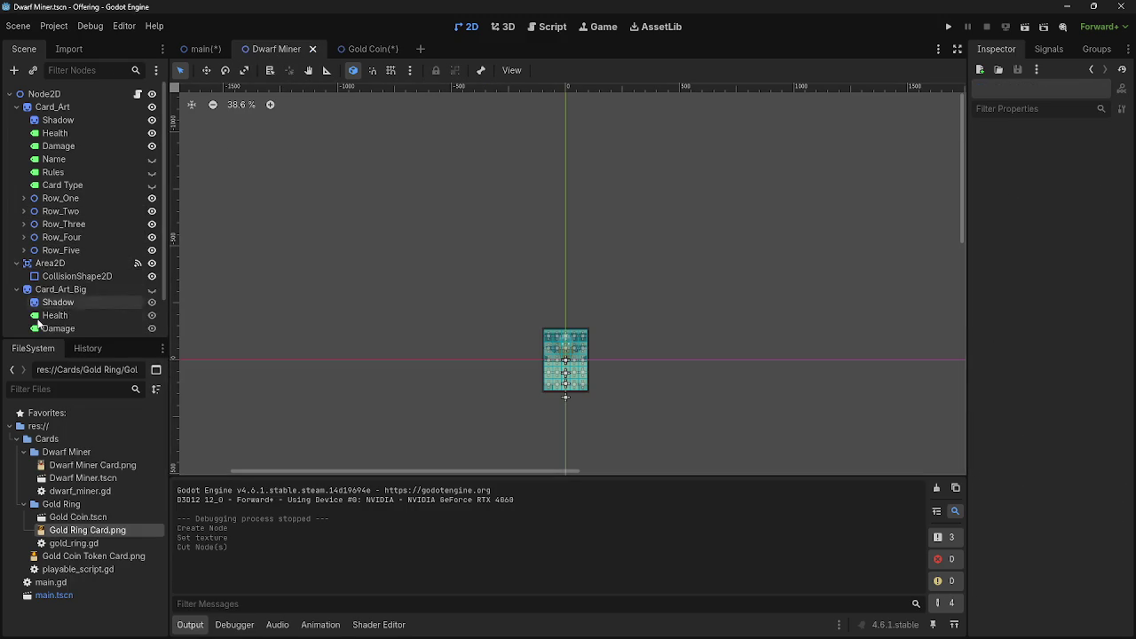
pyautogui.rightClick(47, 293)
pyautogui.click(113, 358)
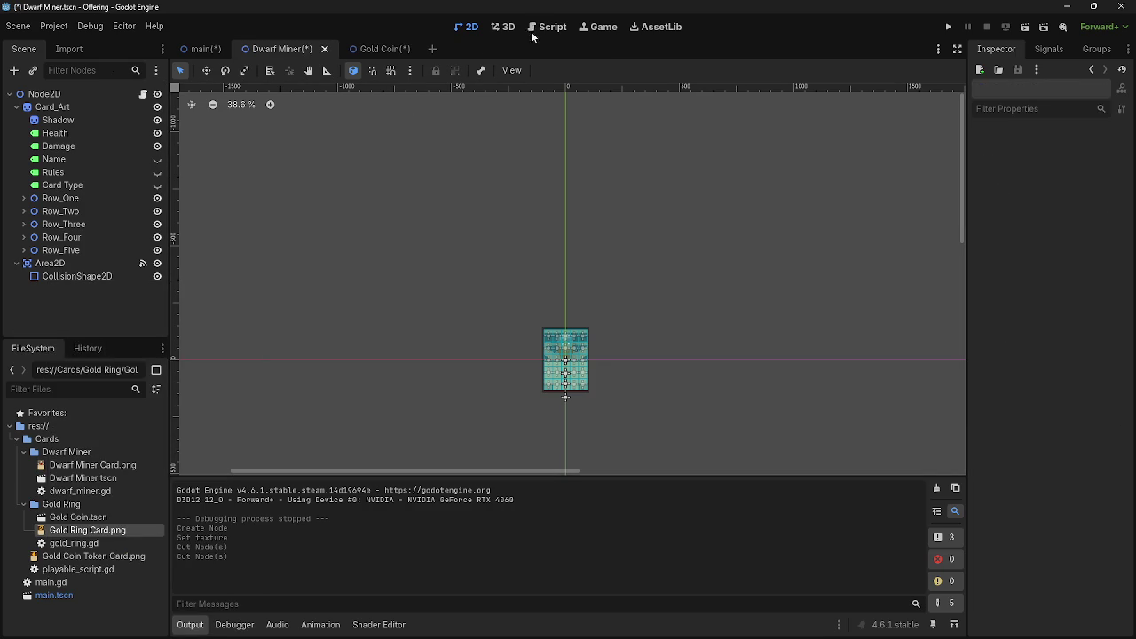
pyautogui.hotkey('ctrl', 'shift', 'alt', 's')
pyautogui.click(381, 48)
# - Open main.gd in the script editor and run the game with F5
pyautogui.click(201, 48)
pyautogui.click(555, 26)
pyautogui.click(213, 122)
pyautogui.click(233, 136)
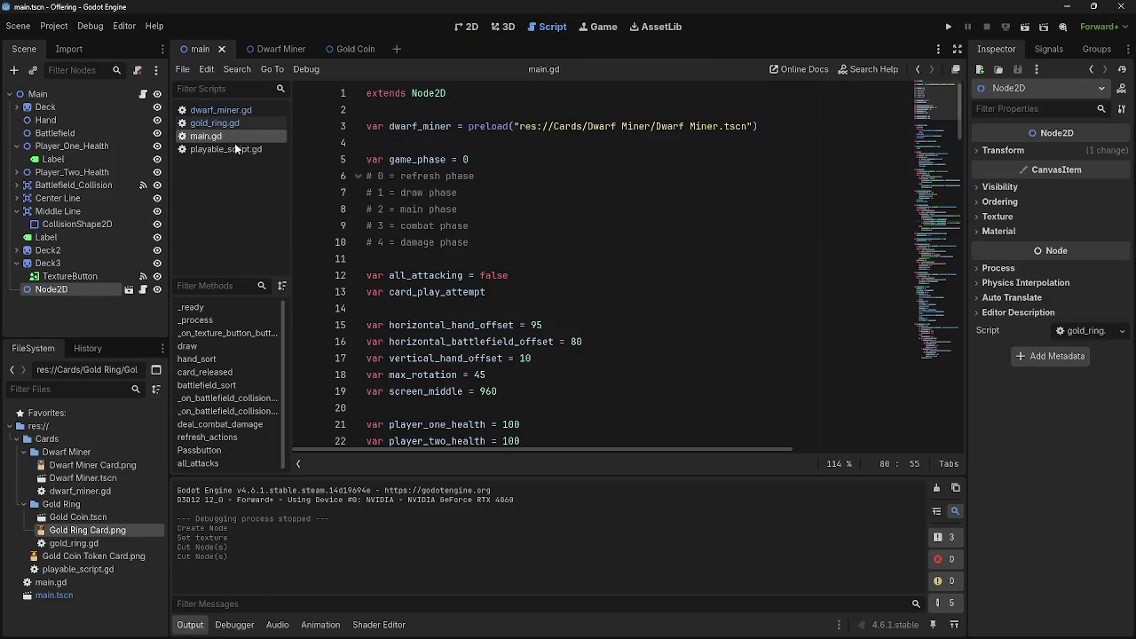
pyautogui.scroll(-10, 549, 319)
pyautogui.press('F5')
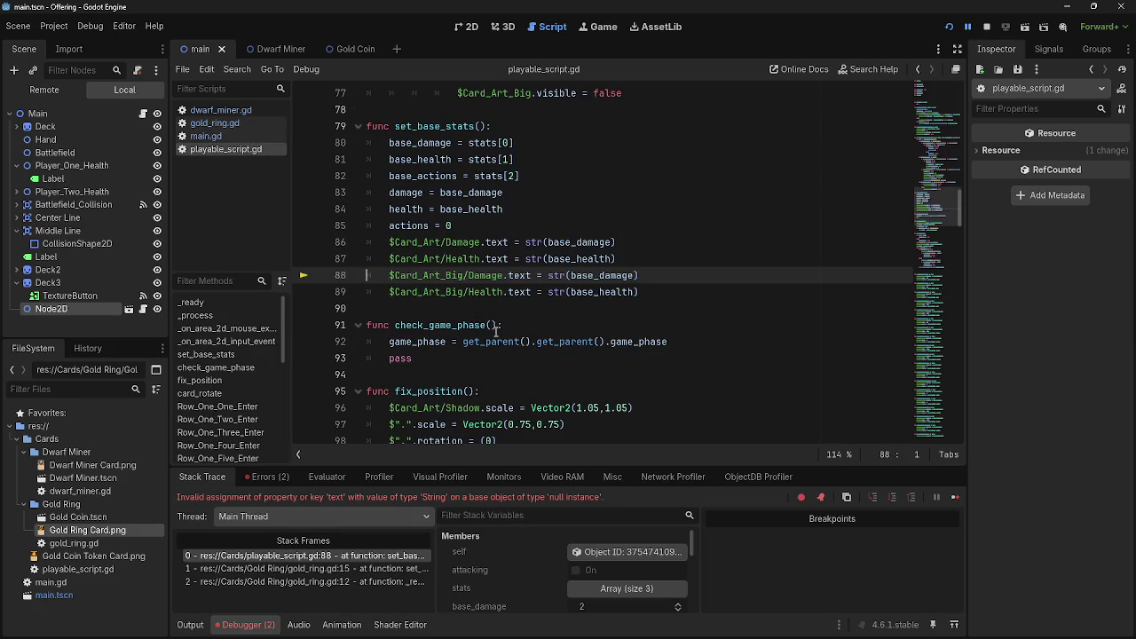
# - Delete the two Card_Art_Big label lines in set_base_stats and rerun the project
pyautogui.moveTo(666, 295); pyautogui.dragTo(353, 280)
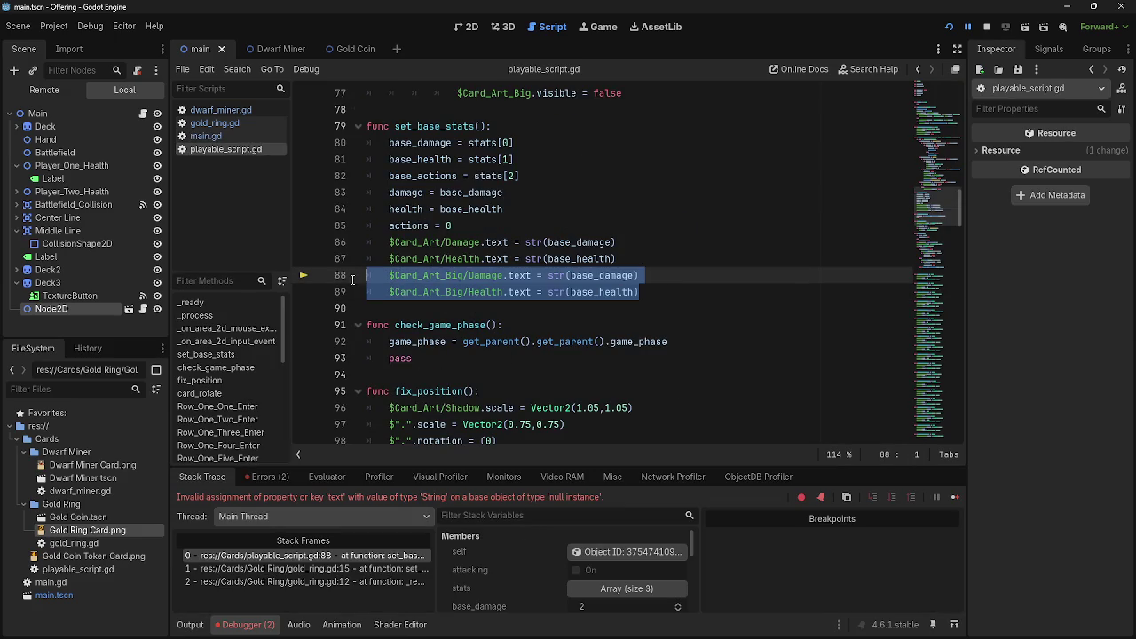
pyautogui.press('BackSpace')
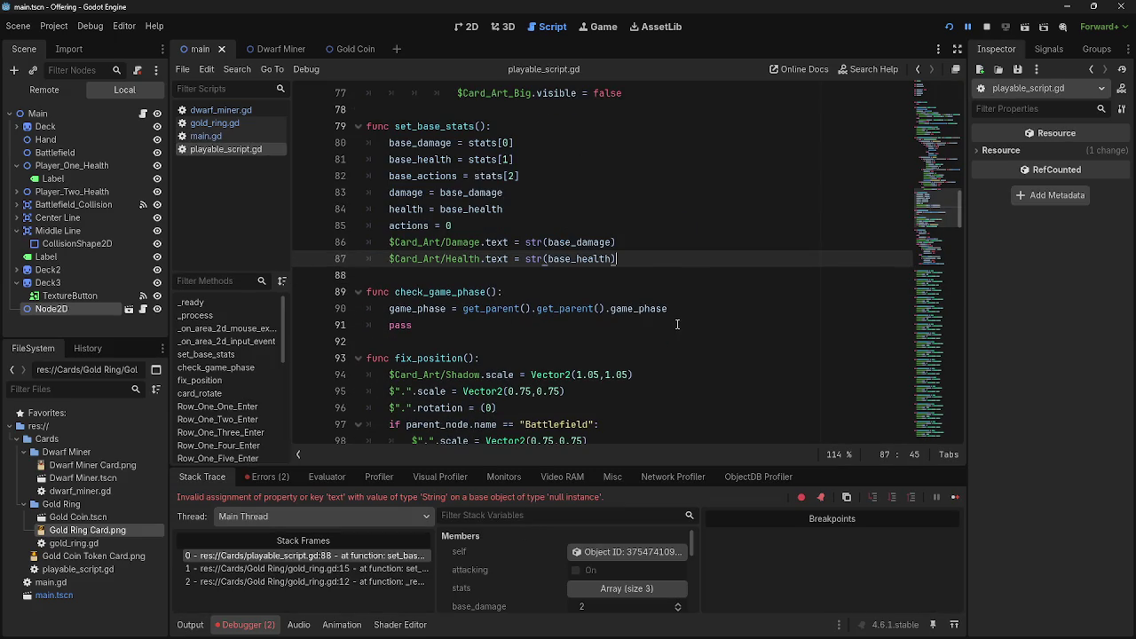
pyautogui.press('BackSpace')
pyautogui.scroll(-2, 676, 323)
pyautogui.click(948, 27)
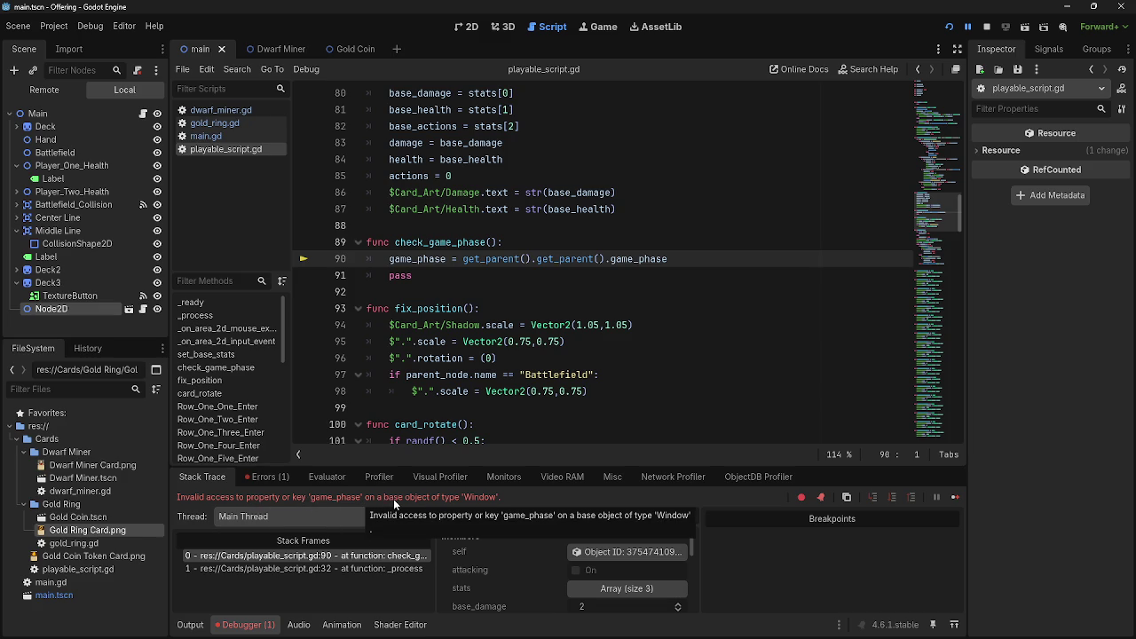
# - Move the gold ring card Node2D under Hand and restart the game
pyautogui.click(470, 27)
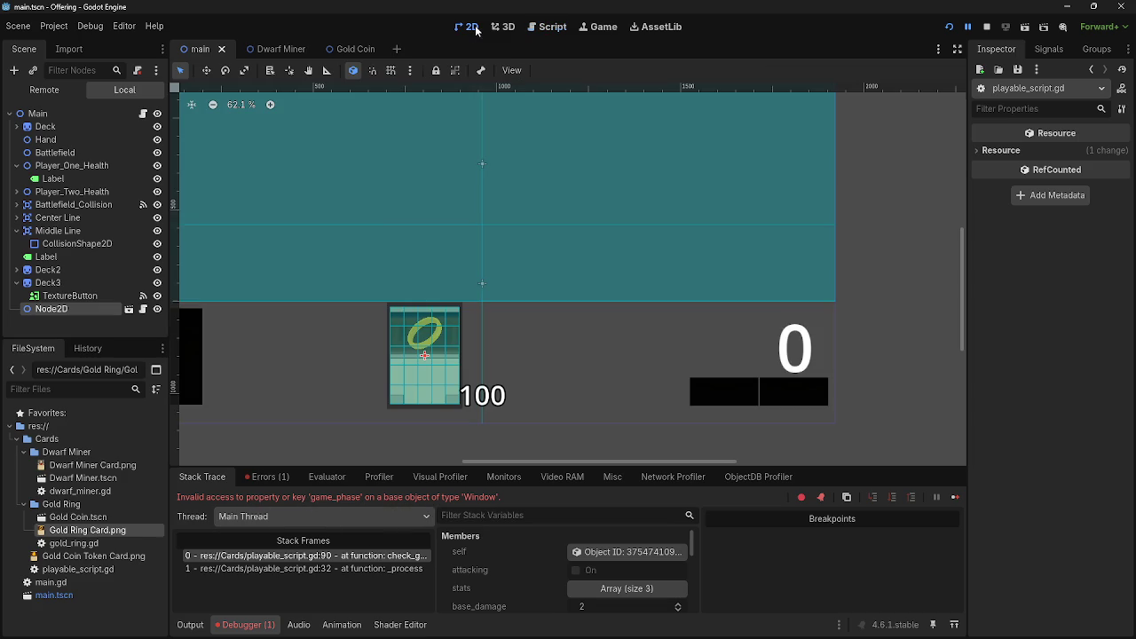
pyautogui.rightClick(53, 308)
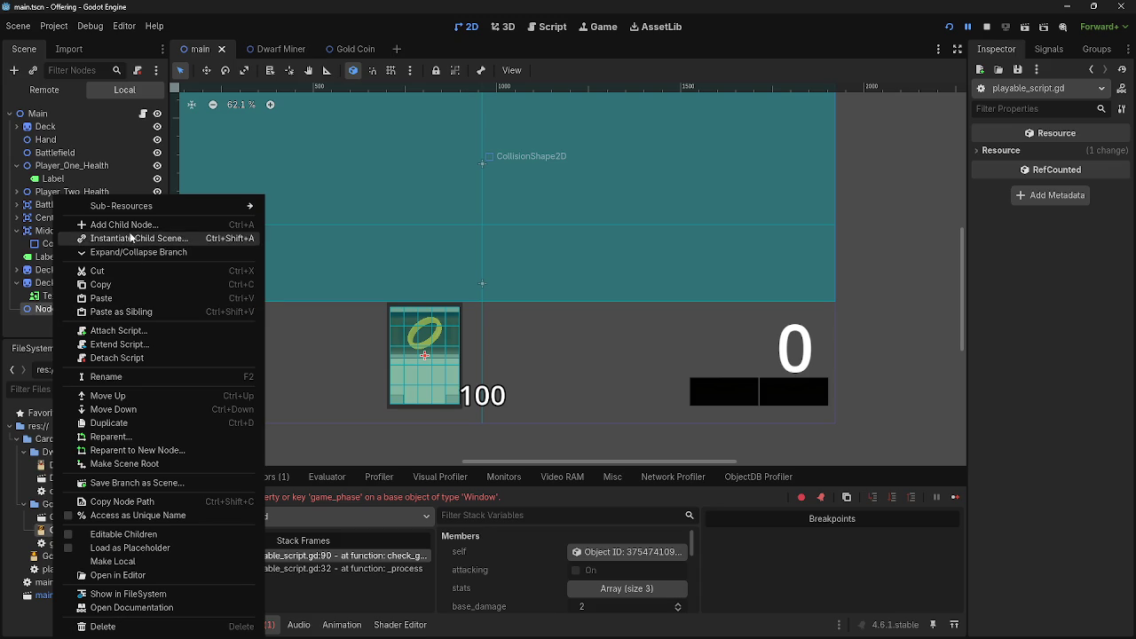
pyautogui.click(40, 309)
pyautogui.moveTo(40, 309); pyautogui.dragTo(54, 139)
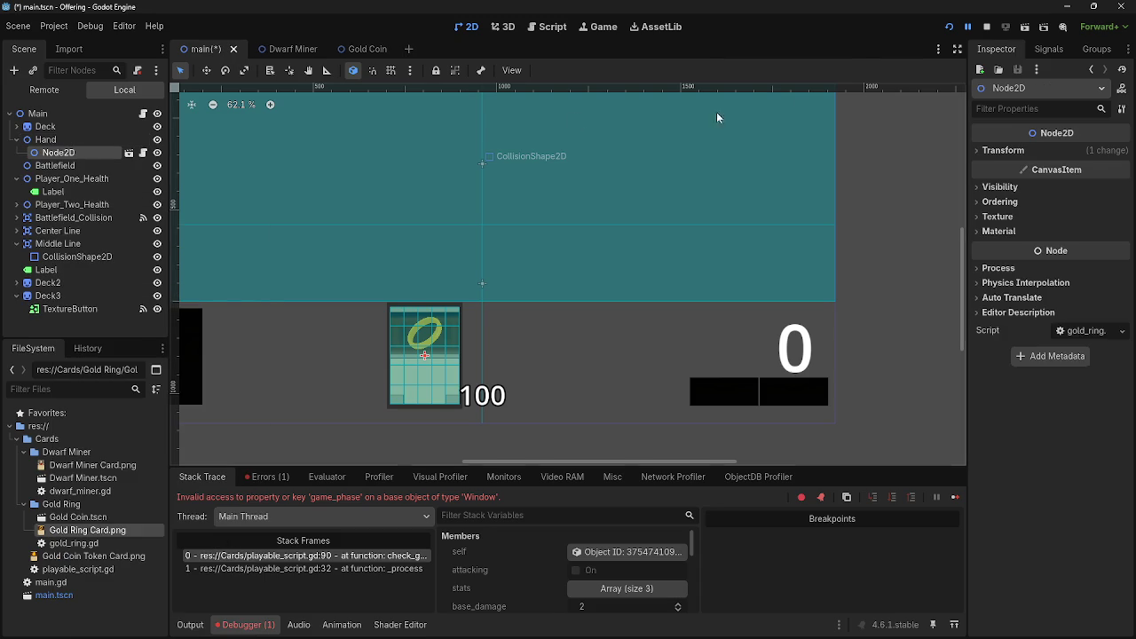
pyautogui.click(949, 26)
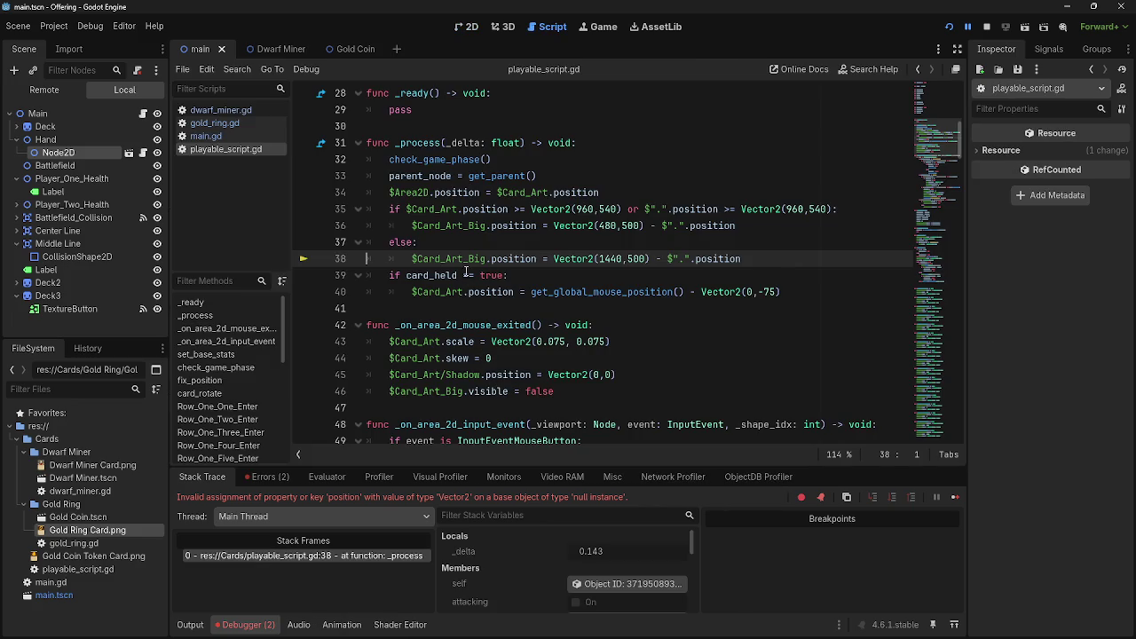
# - Delete the Card_Art_Big positioning lines 35–38 and visibility line 42, rerunning after each
pyautogui.moveTo(744, 258)
pyautogui.mouseDown()
pyautogui.moveTo(368, 259)
pyautogui.moveTo(368, 209)
pyautogui.mouseUp()
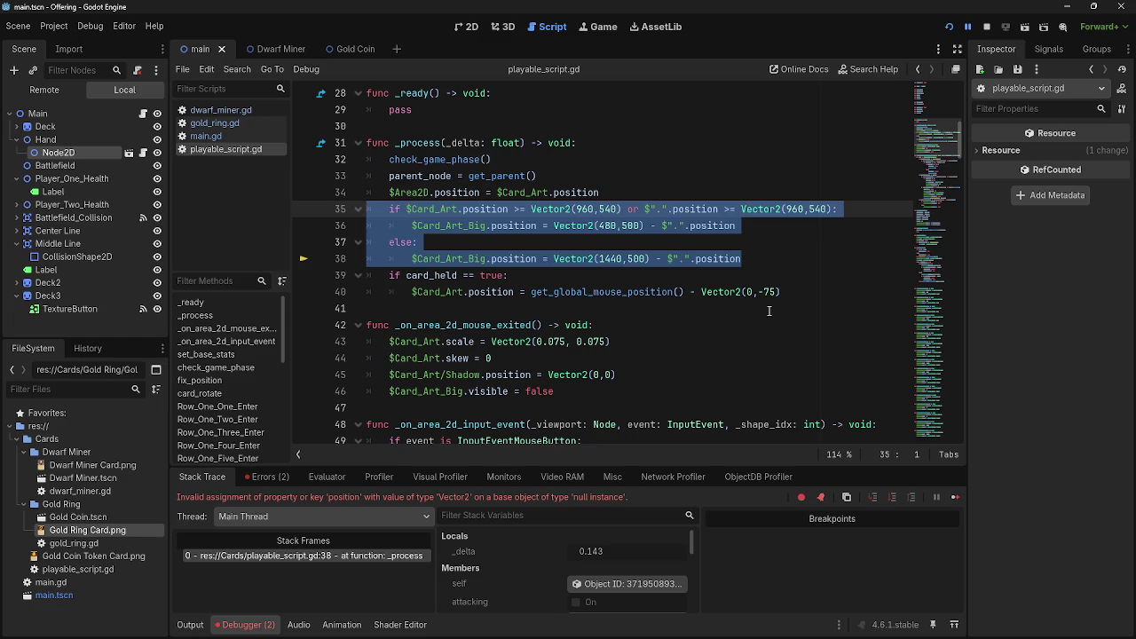
pyautogui.press('BackSpace')
pyautogui.press('BackSpace')
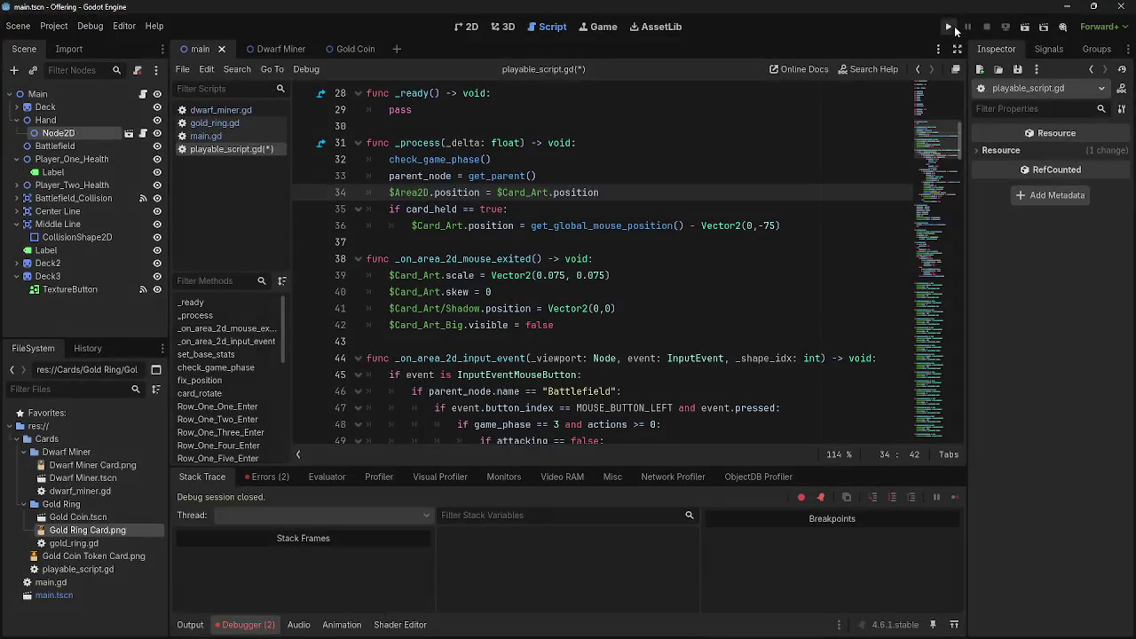
pyautogui.click(949, 26)
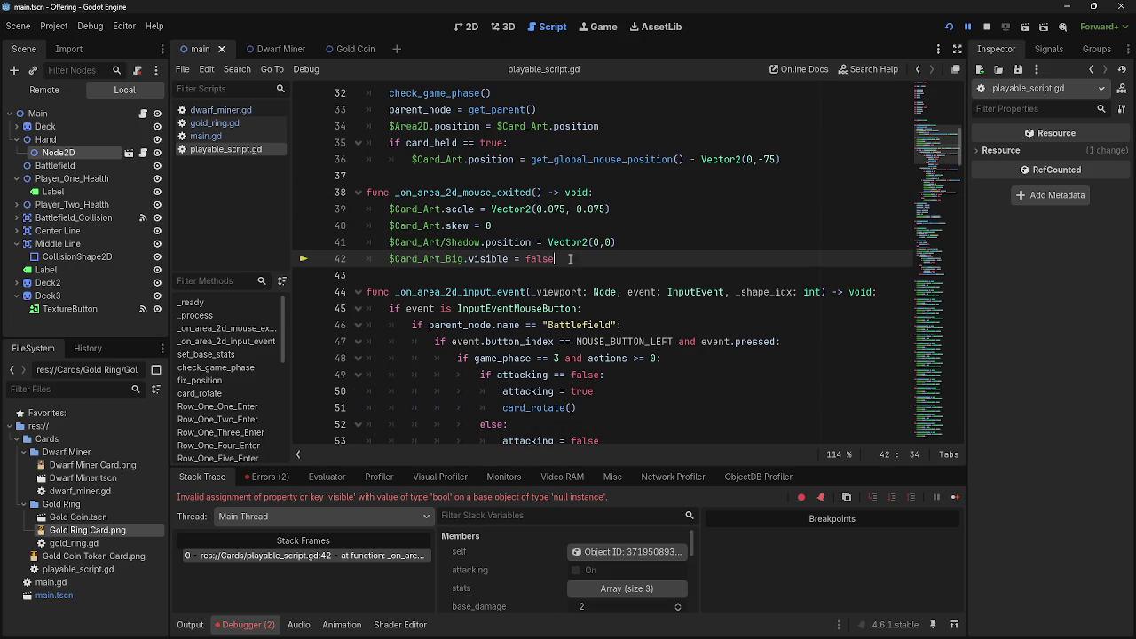
pyautogui.moveTo(579, 258); pyautogui.dragTo(368, 258)
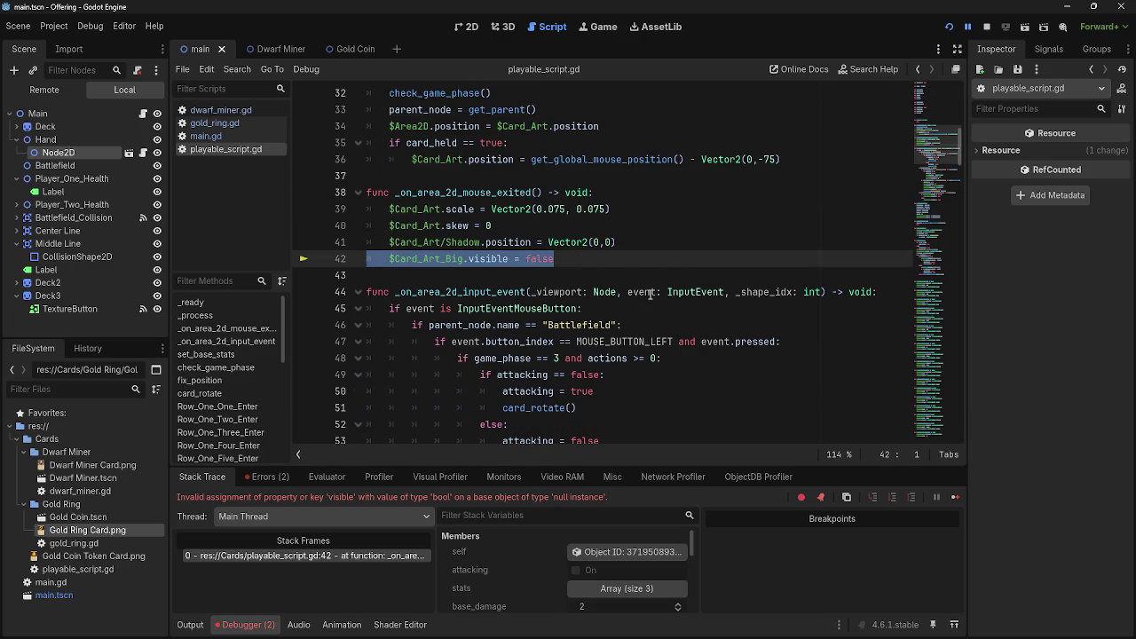
pyautogui.press('BackSpace')
pyautogui.press('BackSpace')
pyautogui.click(1001, 25)
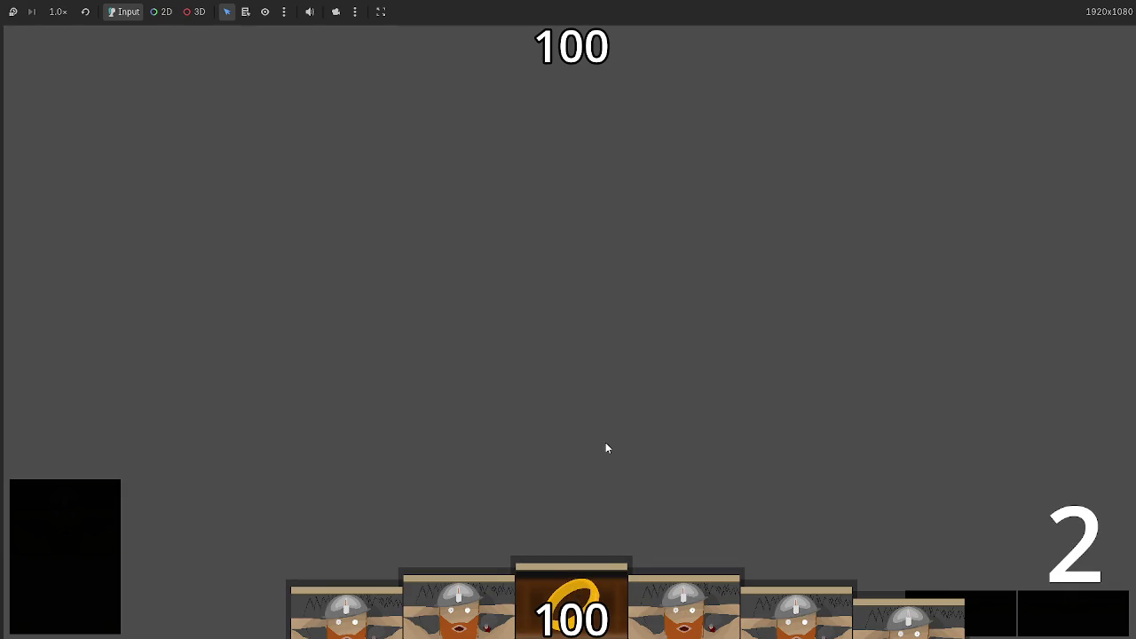
# - Delete the right-click Card_Art_Big visibility toggle lines in playable_script.gd
pyautogui.moveTo(569, 575); pyautogui.dragTo(570, 316)
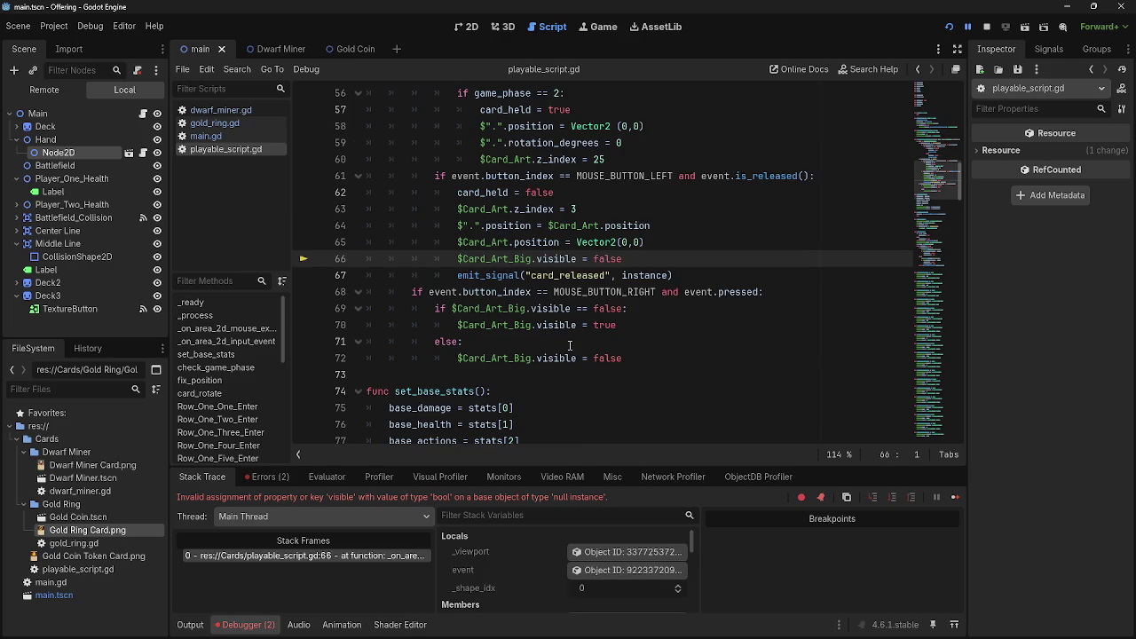
pyautogui.moveTo(656, 257); pyautogui.dragTo(347, 258)
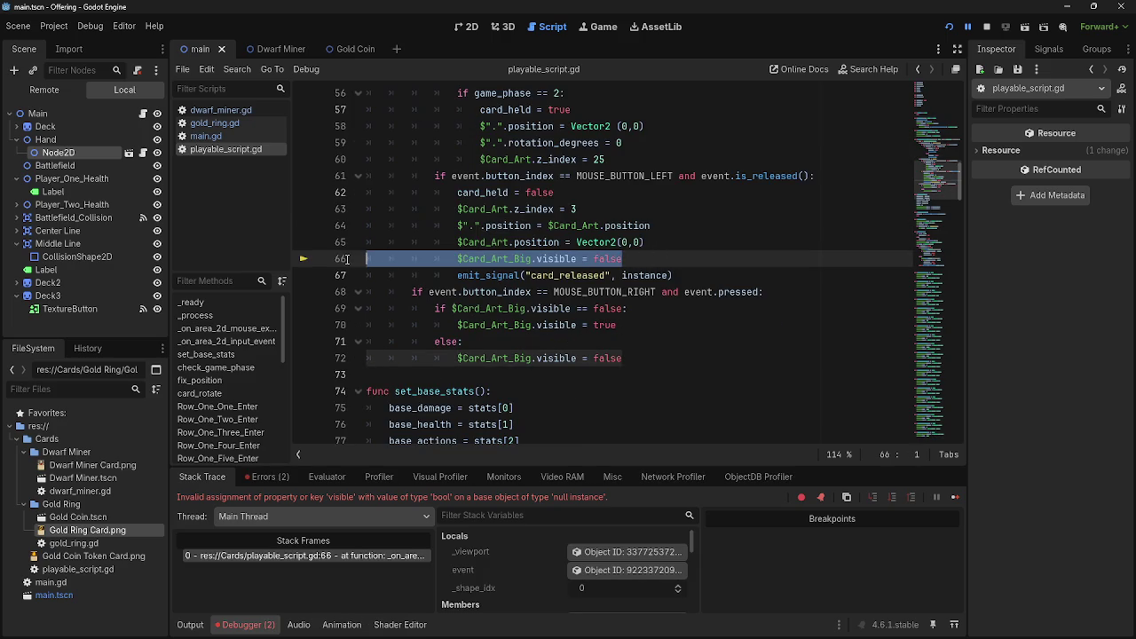
pyautogui.doubleClick(497, 359)
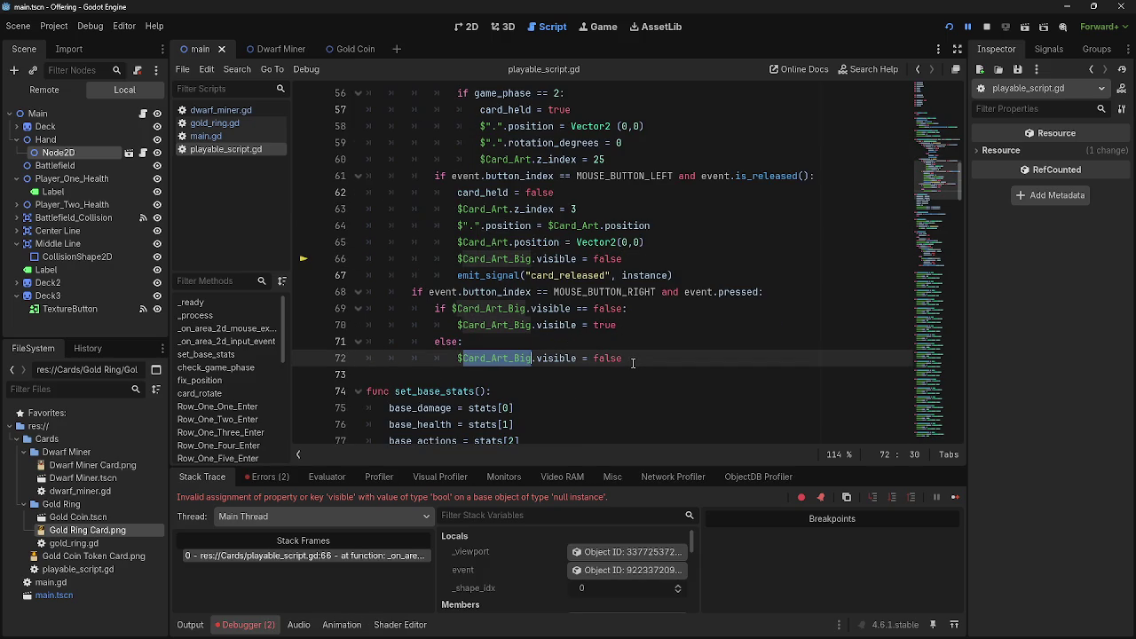
pyautogui.moveTo(633, 359); pyautogui.dragTo(359, 308)
pyautogui.press('BackSpace')
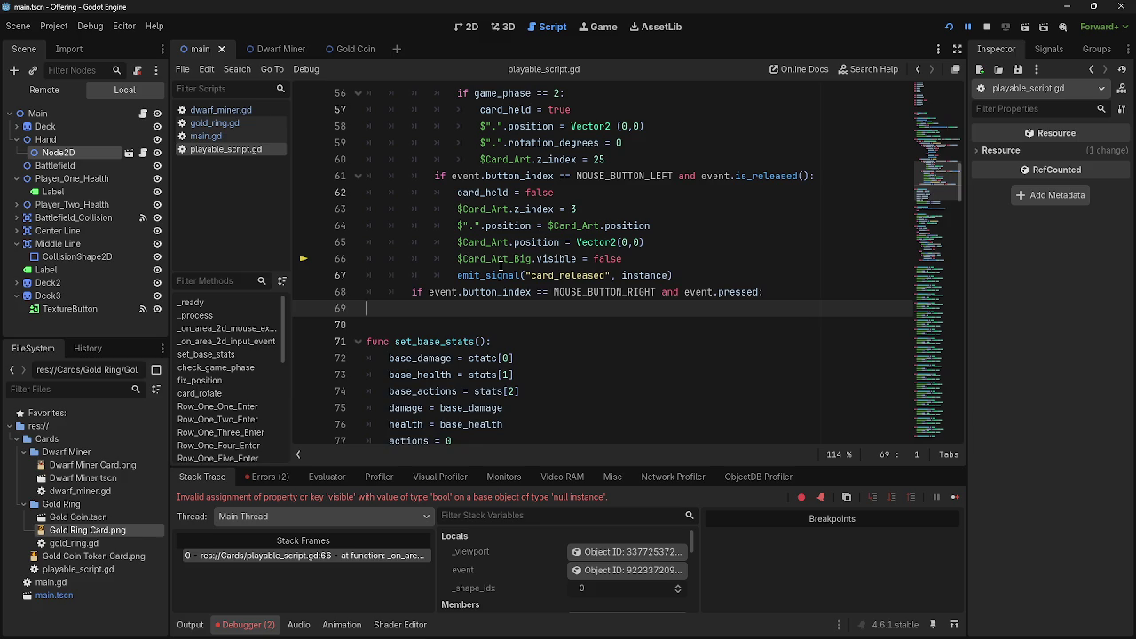
pyautogui.press('BackSpace')
# - Remove the right-click if-statement and line 66's Card_Art_Big visibility line, then restart the game
pyautogui.doubleClick(499, 260)
pyautogui.click(750, 291)
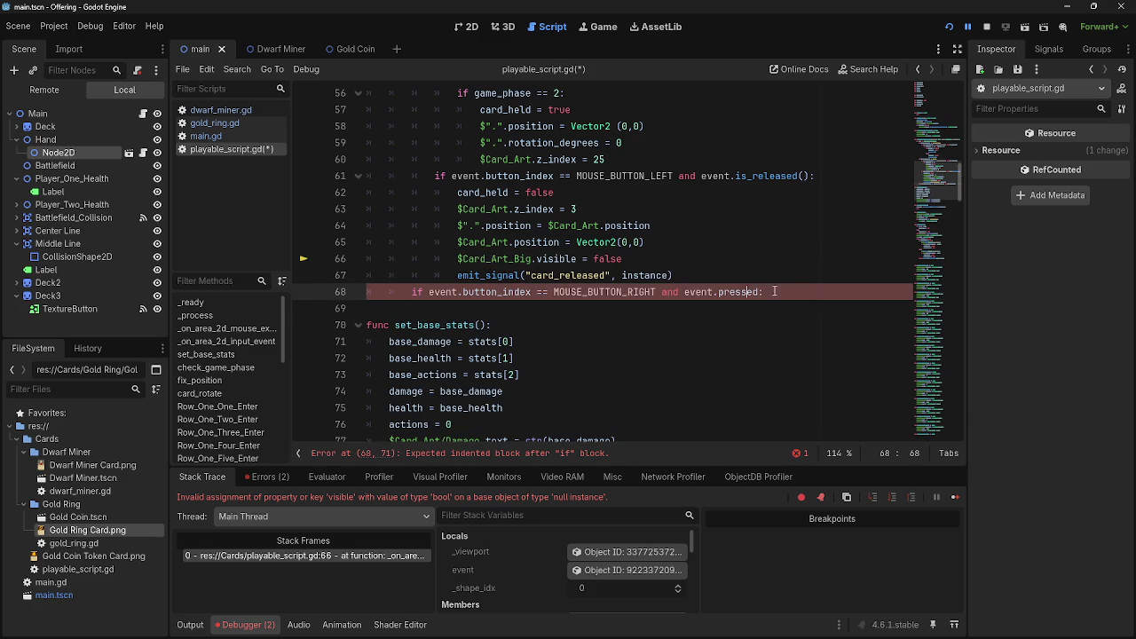
pyautogui.tripleClick(675, 295)
pyautogui.press('BackSpace')
pyautogui.doubleClick(531, 259)
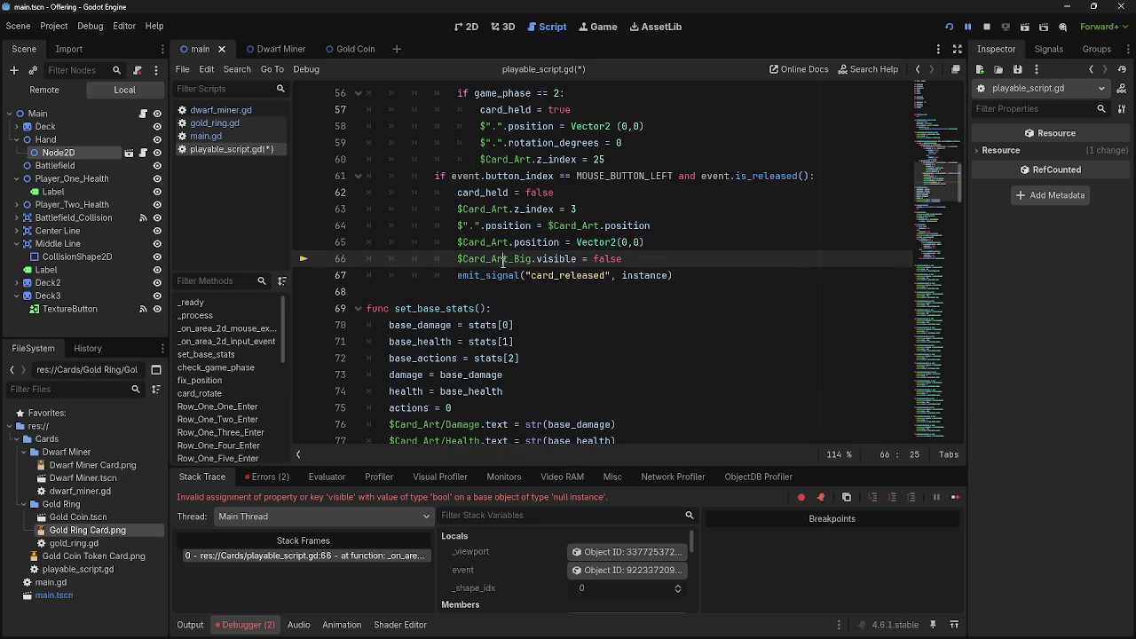
pyautogui.moveTo(676, 261); pyautogui.dragTo(359, 259)
pyautogui.press('BackSpace')
pyautogui.press('BackSpace')
pyautogui.click(986, 26)
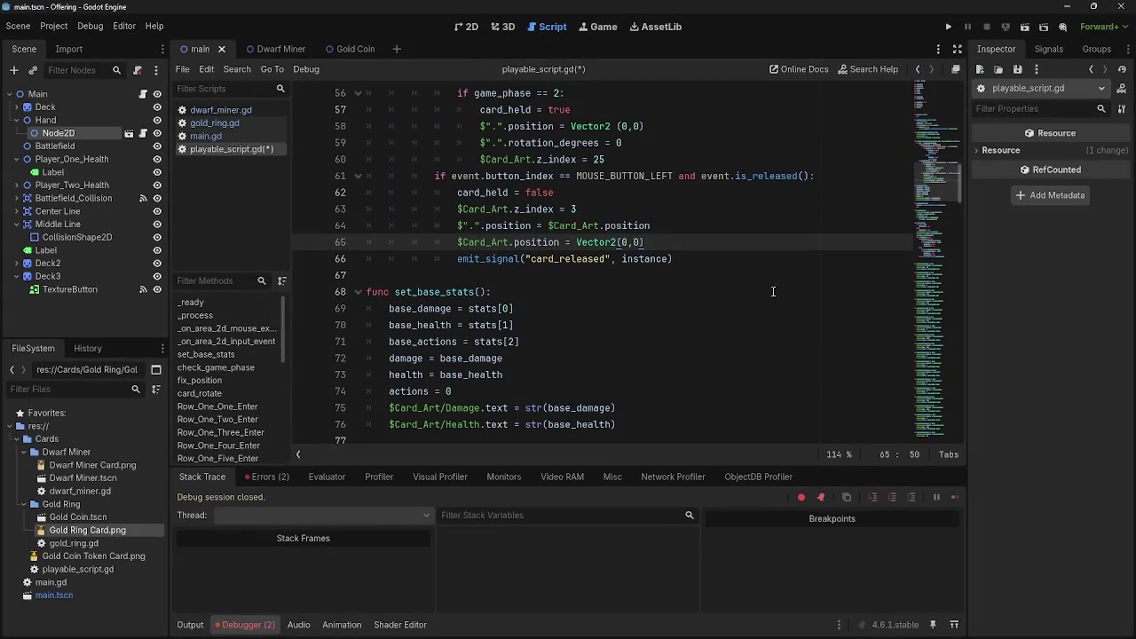
pyautogui.click(948, 27)
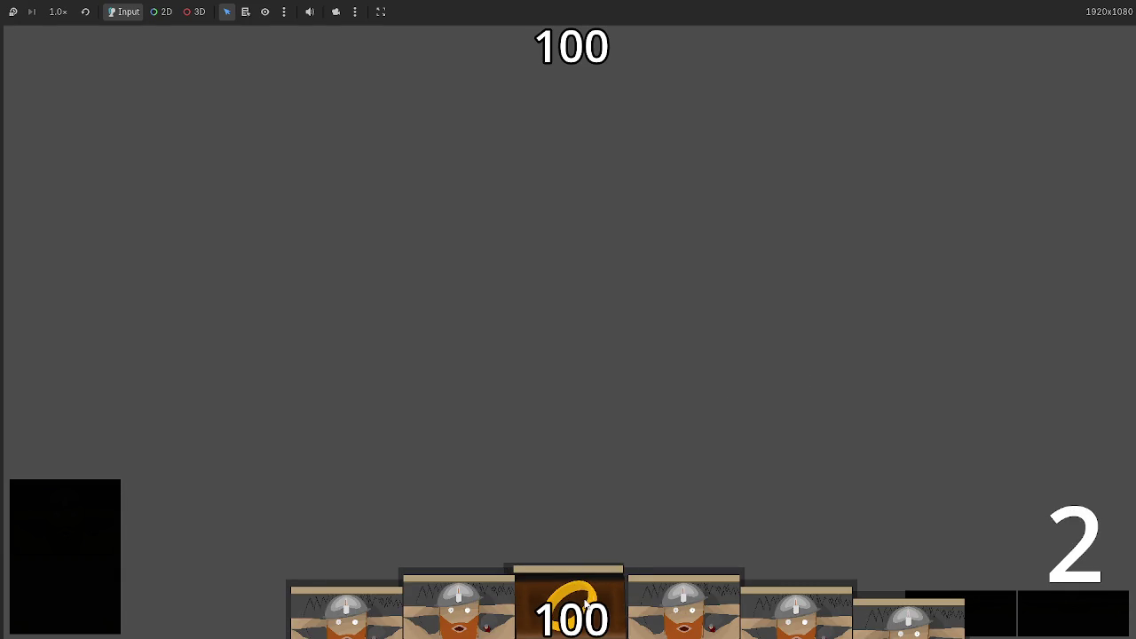
pyautogui.moveTo(568, 560)
pyautogui.mouseDown()
pyautogui.moveTo(588, 568)
pyautogui.moveTo(568, 373)
pyautogui.moveTo(621, 283)
pyautogui.moveTo(595, 204)
pyautogui.moveTo(335, 254)
pyautogui.moveTo(381, 305)
pyautogui.moveTo(686, 245)
pyautogui.mouseUp()
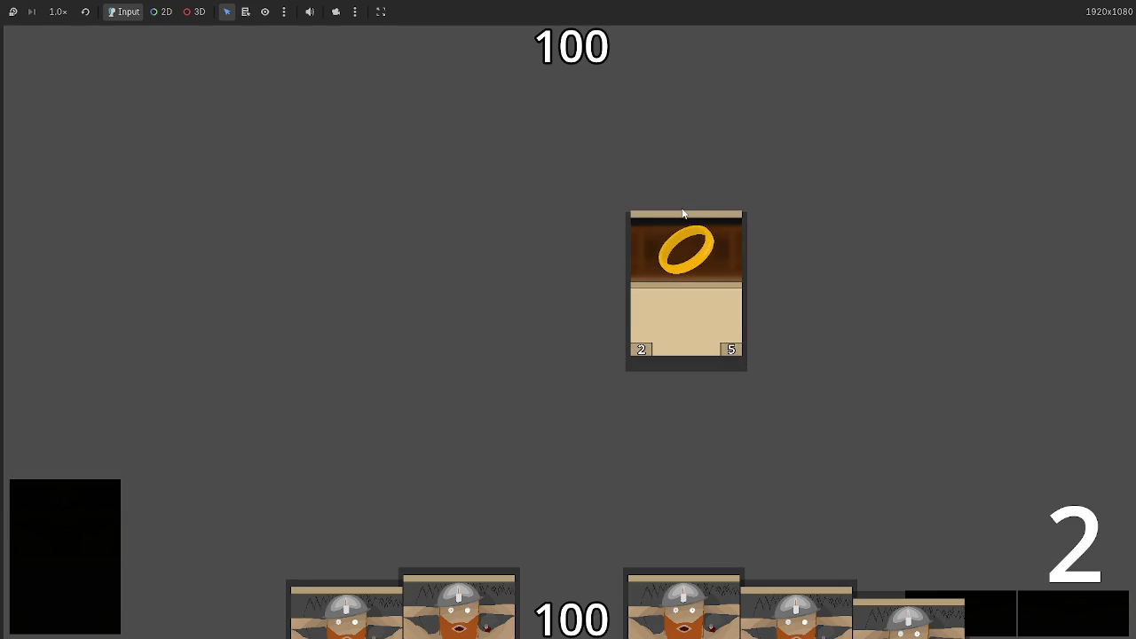
pyautogui.click(686, 347)
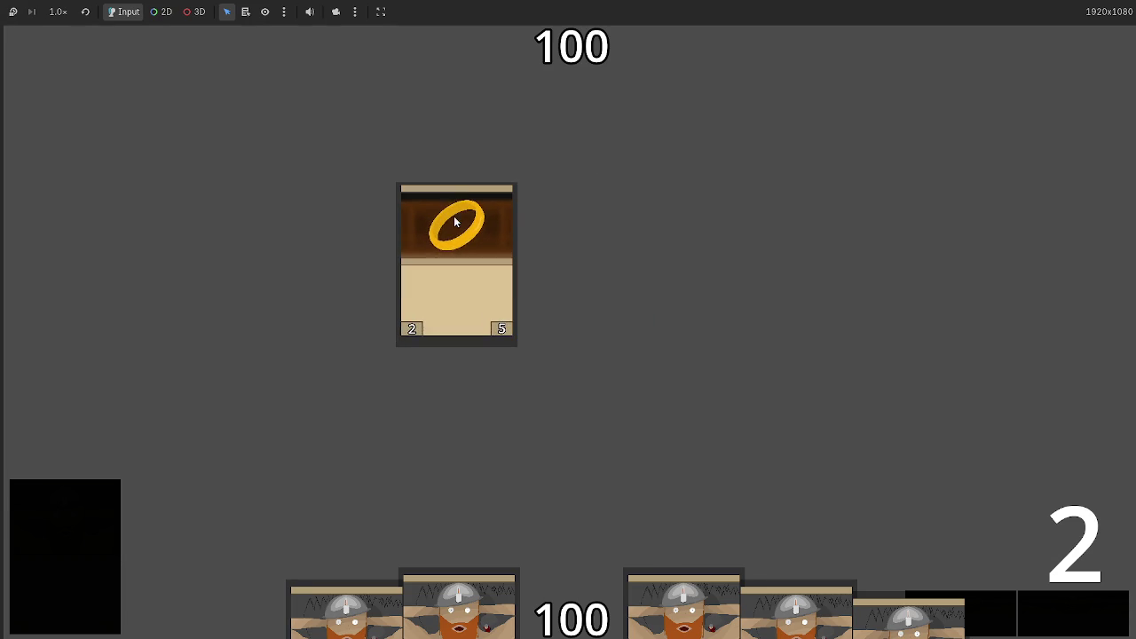
pyautogui.moveTo(587, 603)
pyautogui.mouseDown()
pyautogui.moveTo(690, 311)
pyautogui.moveTo(782, 384)
pyautogui.mouseUp()
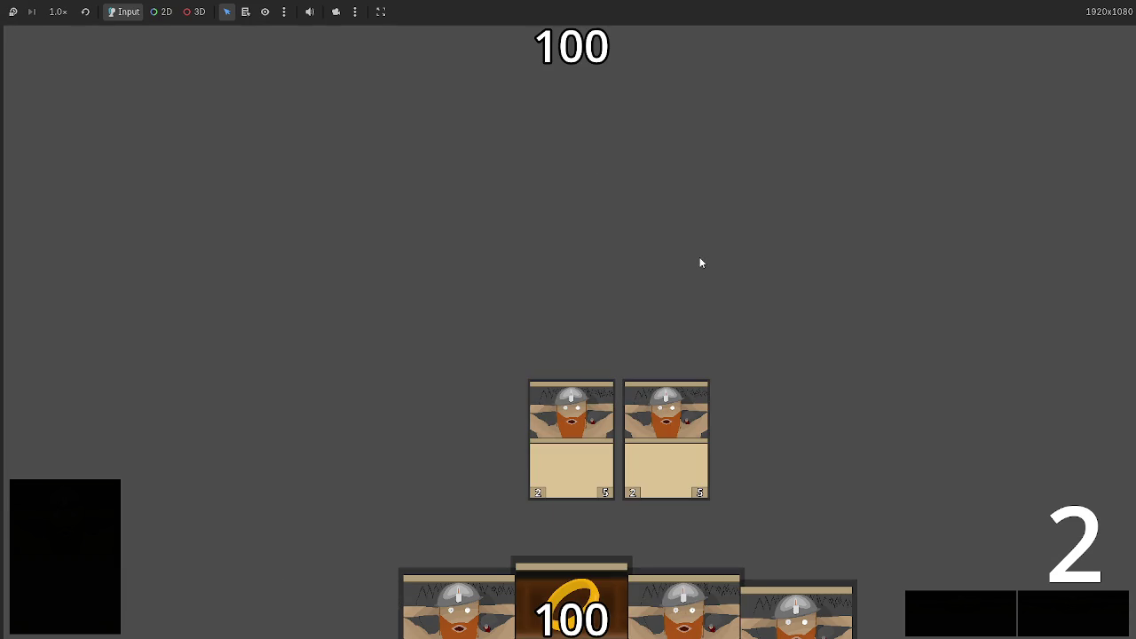
pyautogui.press('F8')
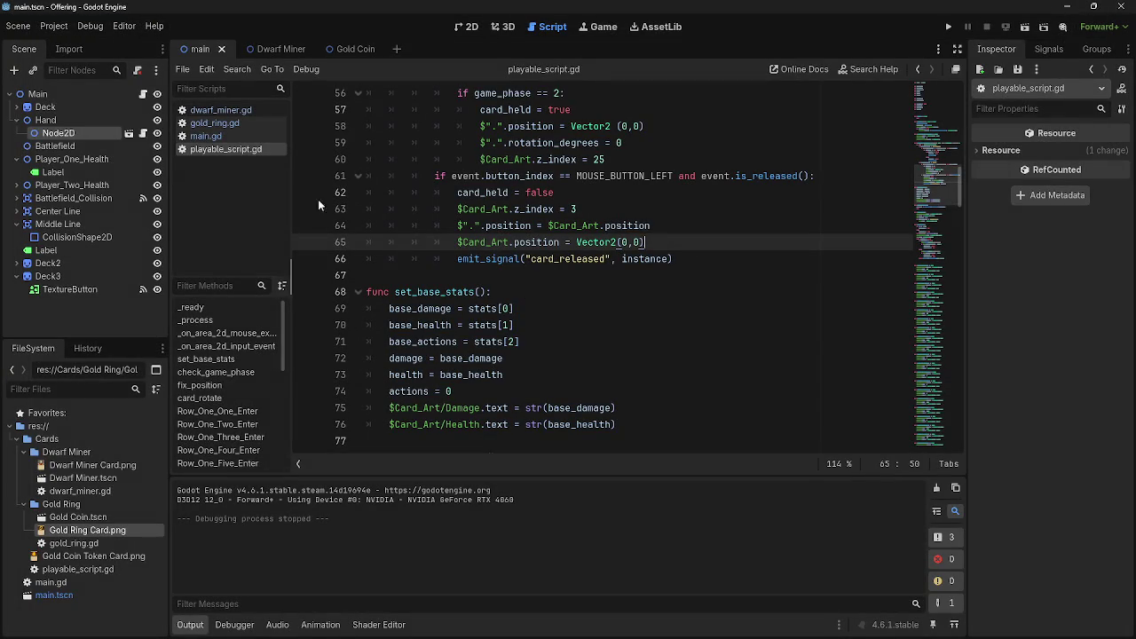
# - Cut the leftover Node2D card from under Hand
pyautogui.click(199, 137)
pyautogui.click(197, 150)
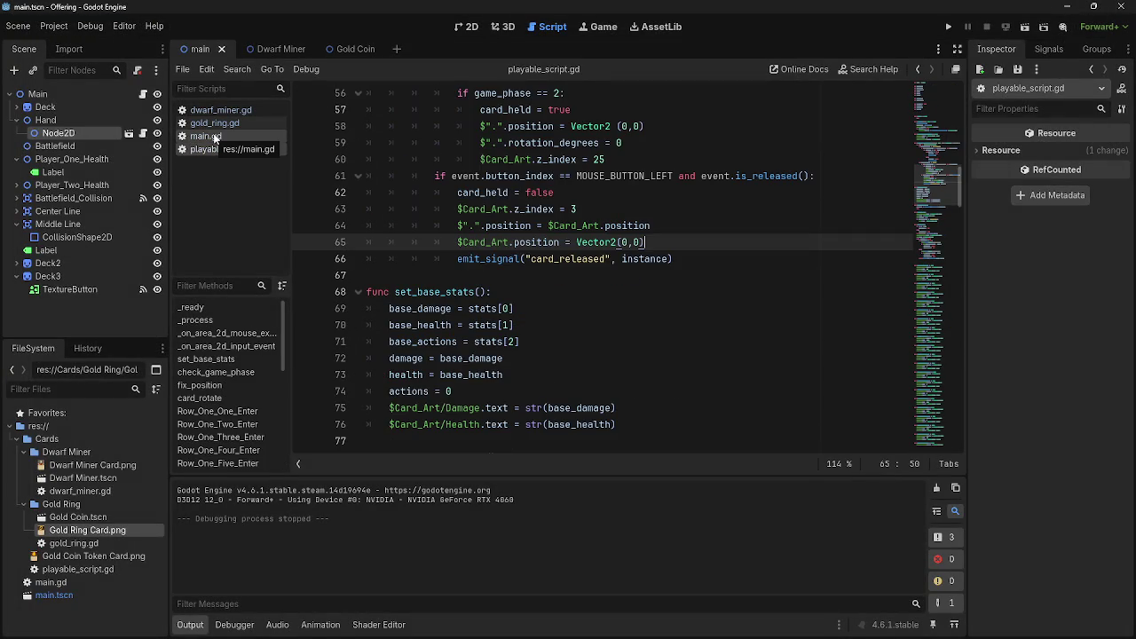
pyautogui.click(215, 139)
pyautogui.rightClick(66, 133)
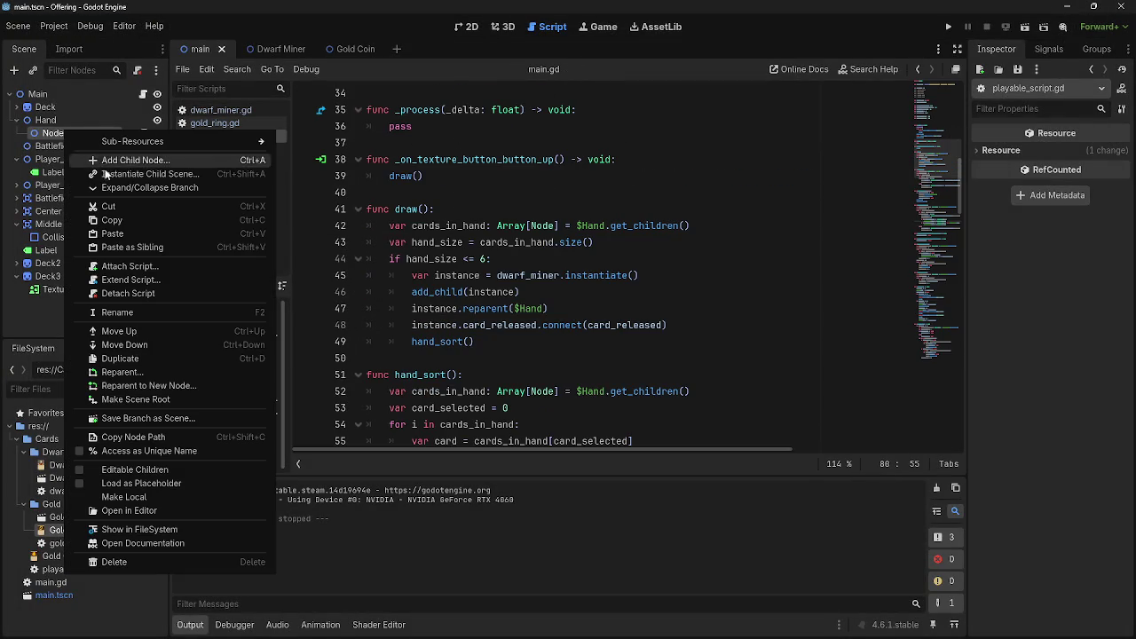
pyautogui.click(108, 206)
pyautogui.click(70, 124)
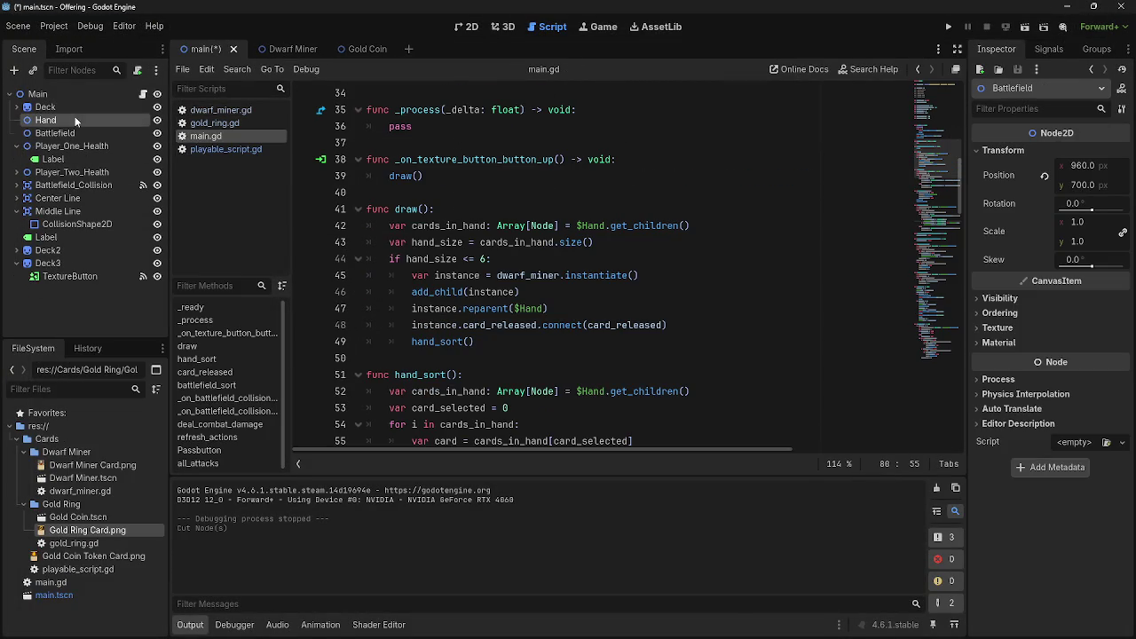
# - Look through playable_script.gd, gold_ring.gd and dwarf_miner.gd, ending on main.gd
pyautogui.click(226, 149)
pyautogui.click(214, 124)
pyautogui.click(190, 148)
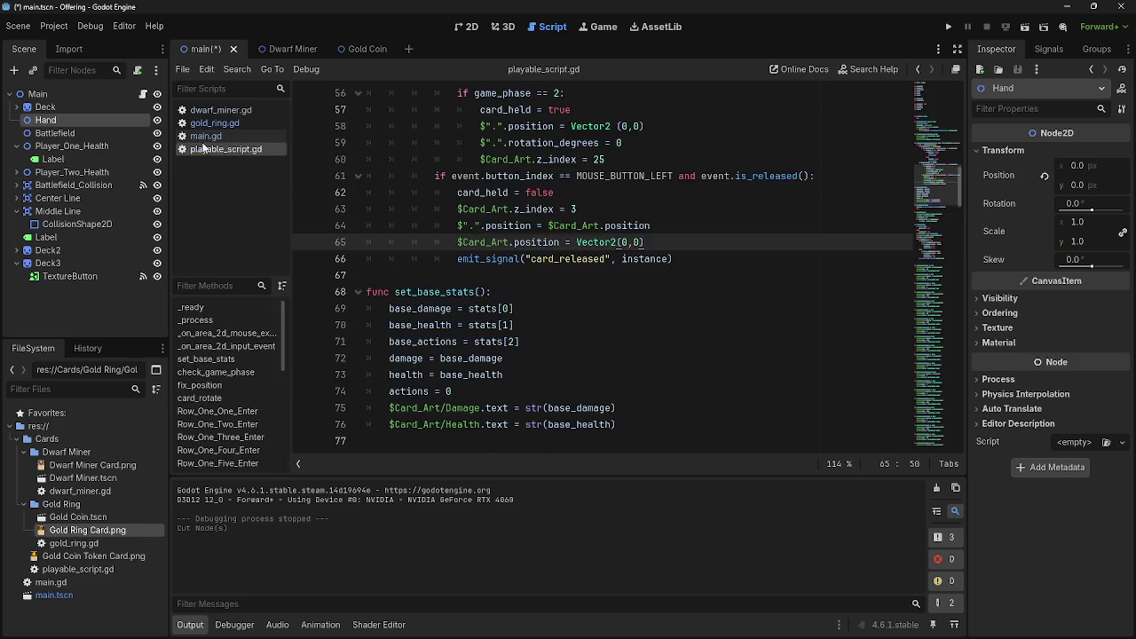
pyautogui.click(213, 111)
pyautogui.click(199, 136)
pyautogui.click(207, 149)
pyautogui.click(204, 136)
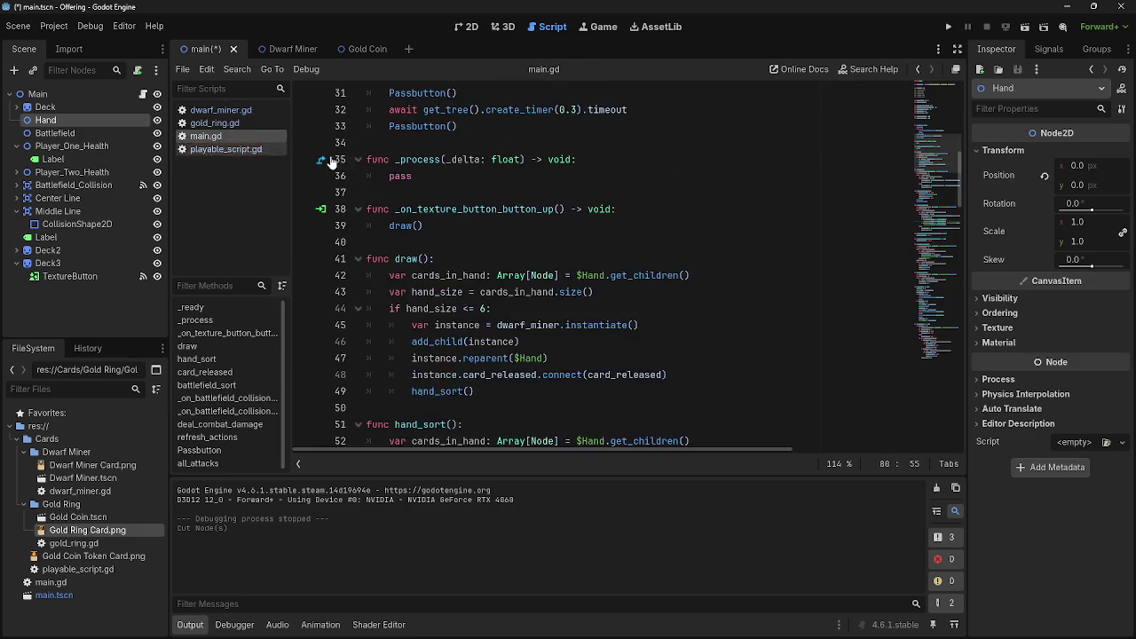
pyautogui.scroll(10, 552, 254)
pyautogui.scroll(2, 552, 255)
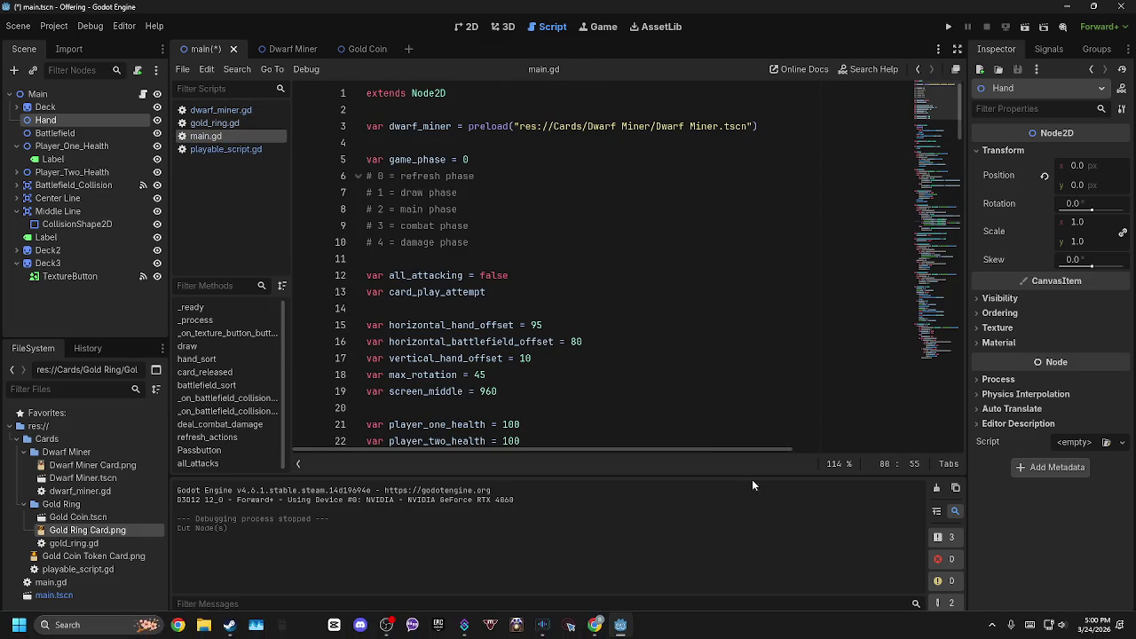
# - Add var gold_ring = preload("res://Cards/Gold Ring/Gold Coin.tscn") at line 4 of main.gd
pyautogui.click(430, 142)
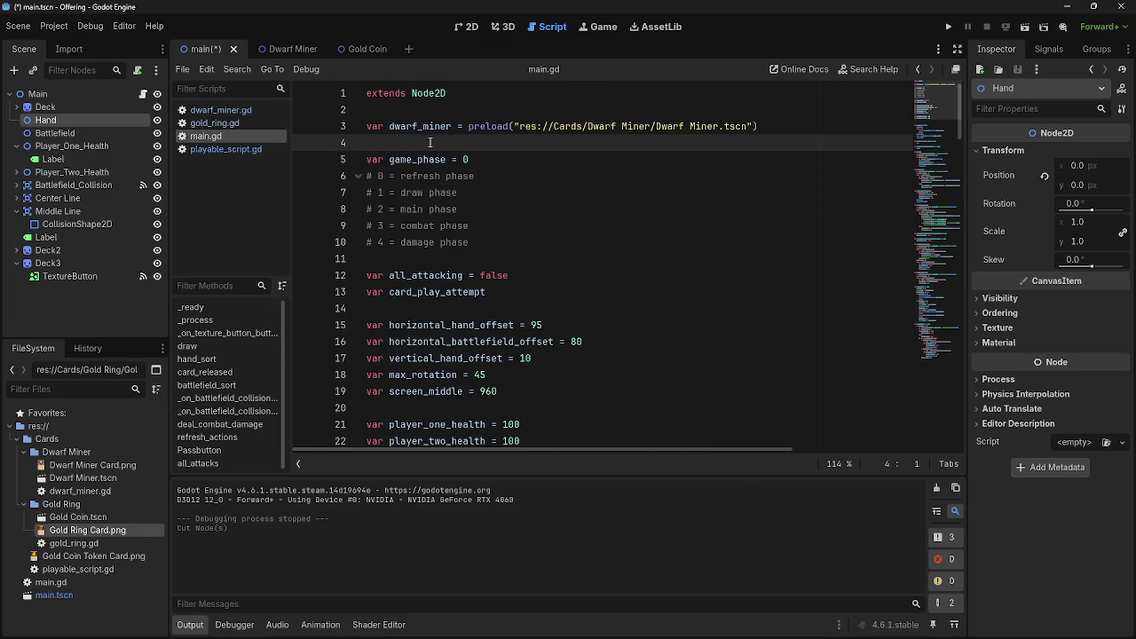
pyautogui.press('Return')
pyautogui.press('Up')
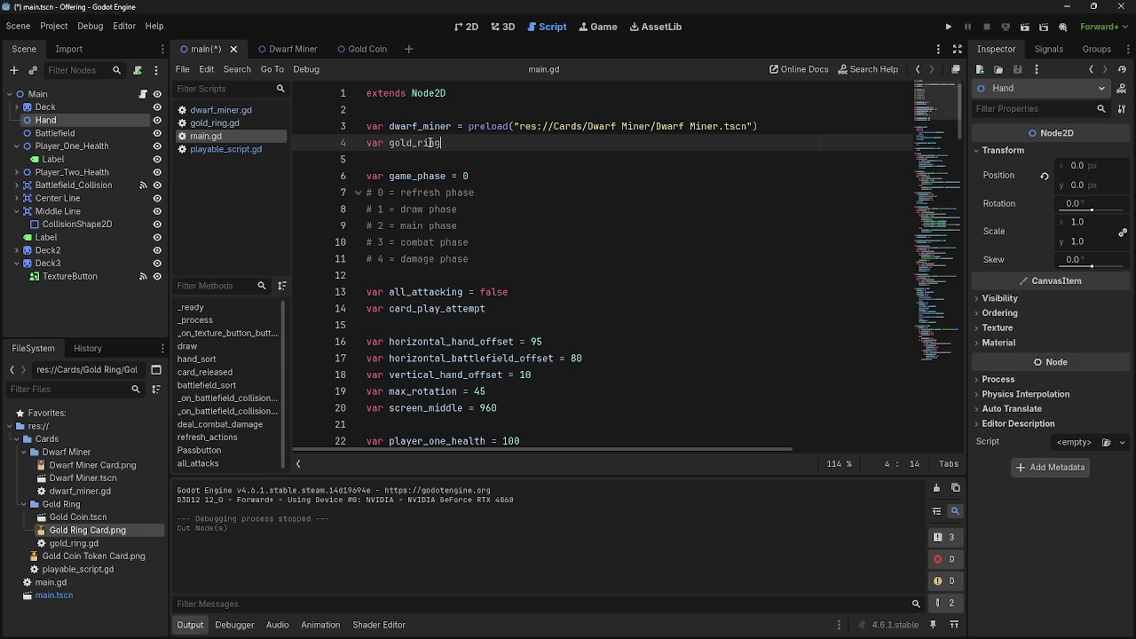
pyautogui.write(' = pre')
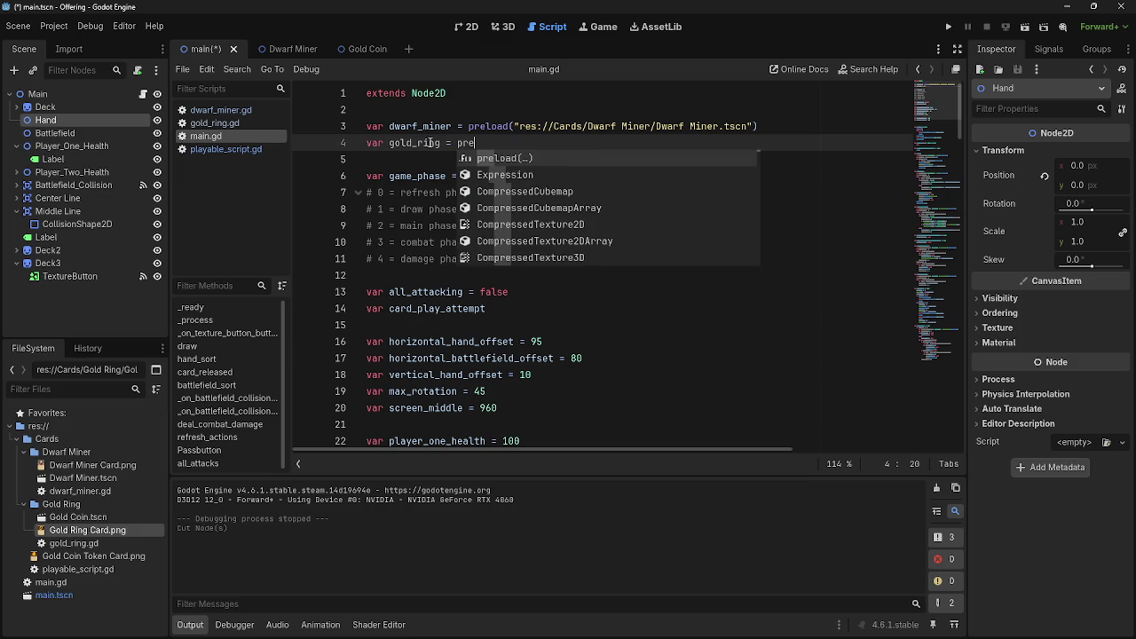
pyautogui.press('Return')
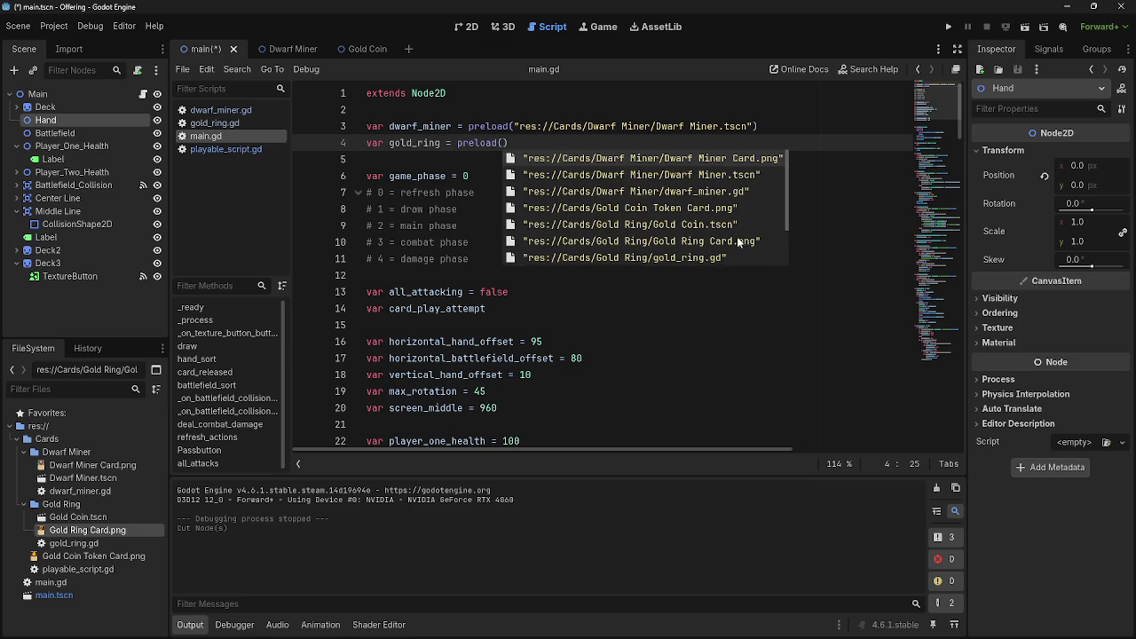
pyautogui.click(699, 225)
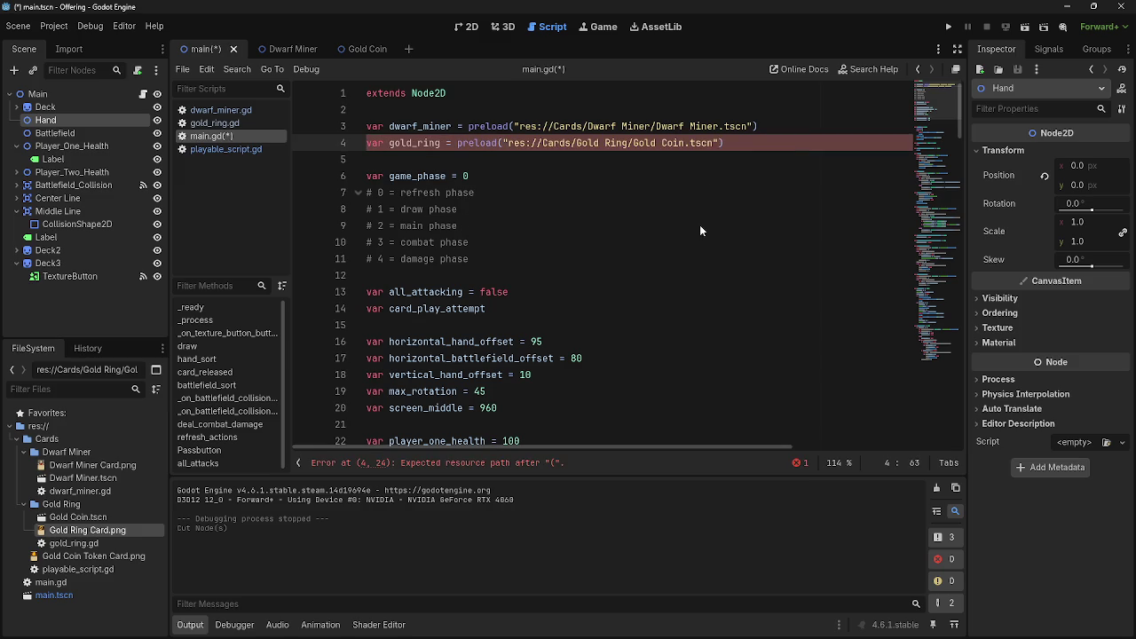
pyautogui.doubleClick(429, 143)
pyautogui.hotkey('ctrl', 'c')
pyautogui.scroll(-11, 610, 288)
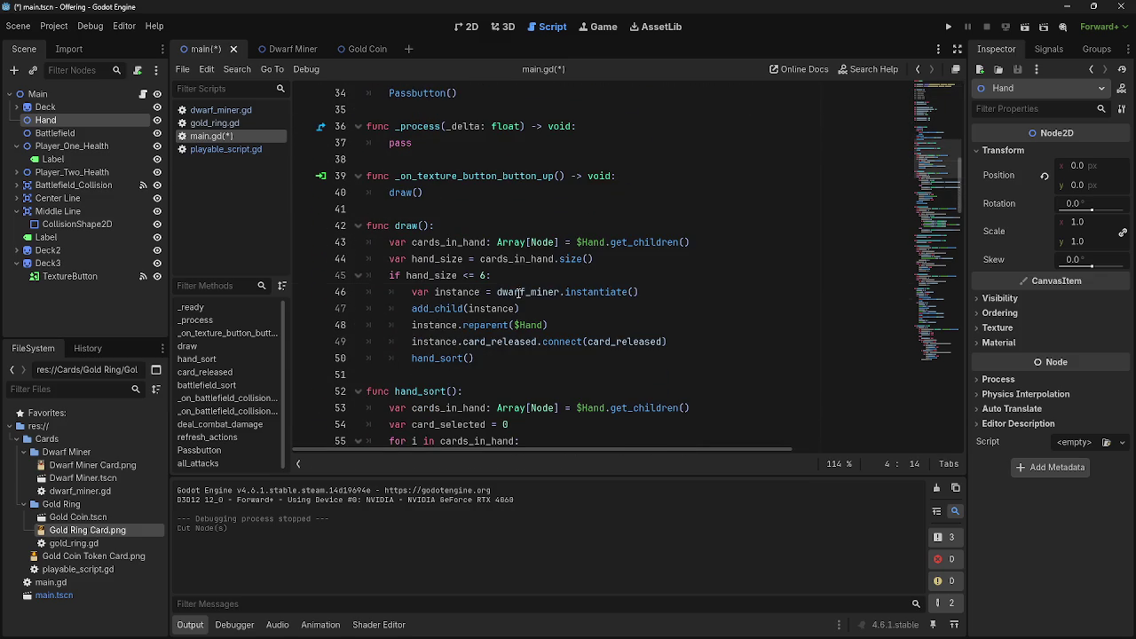
# - Change draw() on line 46 to instantiate gold_ring instead of dwarf_miner
pyautogui.doubleClick(518, 294)
pyautogui.hotkey('ctrl', 'v')
pyautogui.click(740, 293)
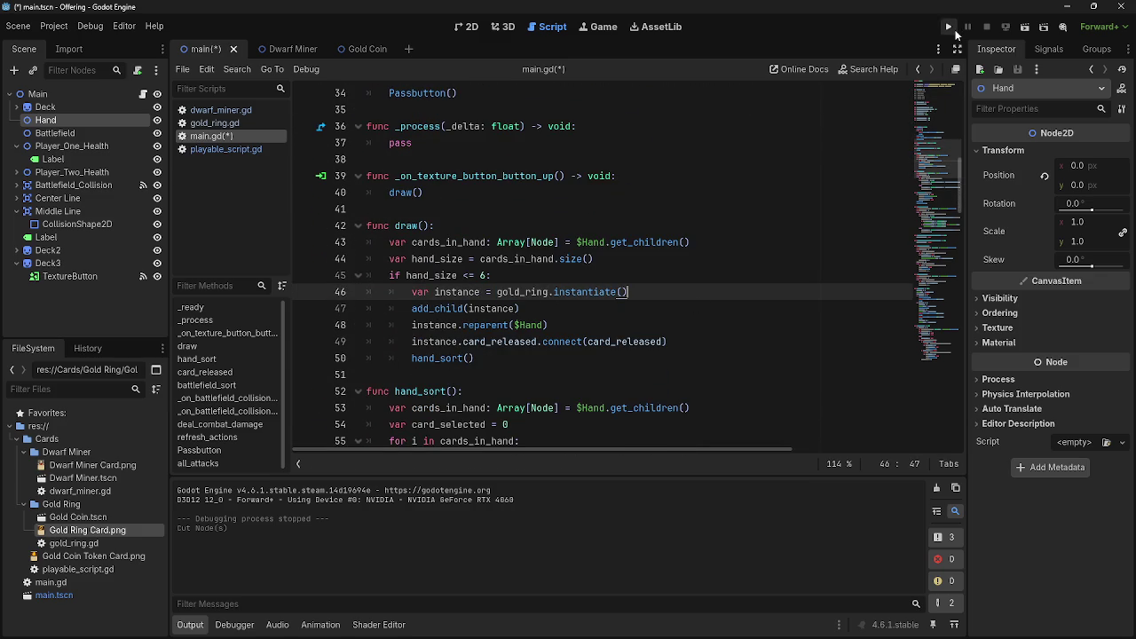
# - Test-run the project to check the all-gold-ring hand, then stop it
pyautogui.click(950, 28)
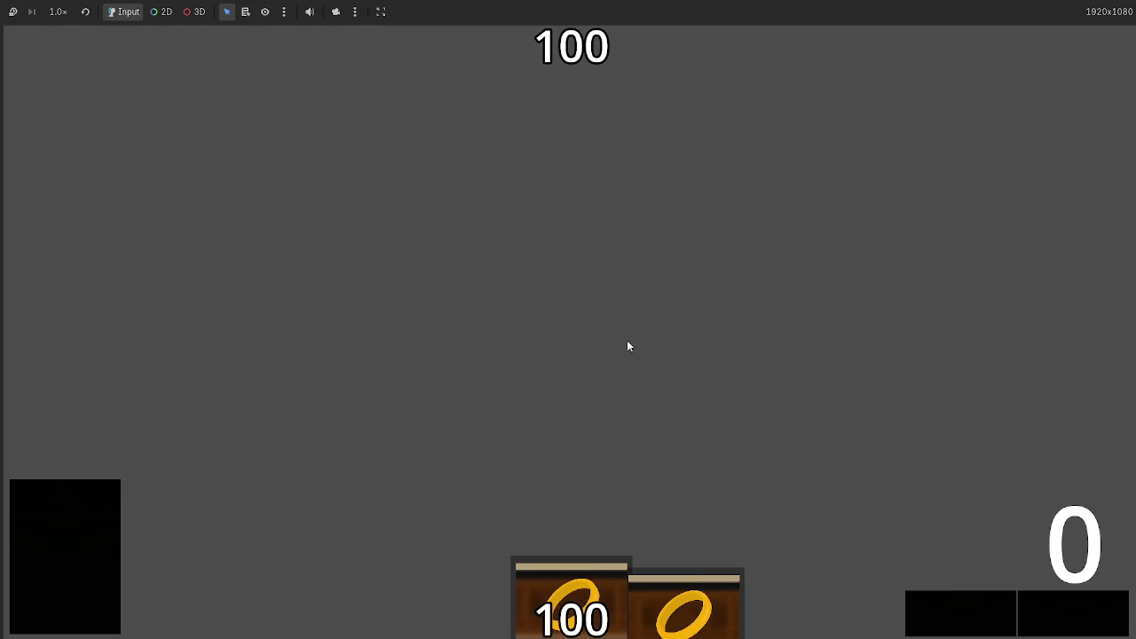
pyautogui.moveTo(573, 603)
pyautogui.mouseDown()
pyautogui.moveTo(604, 262)
pyautogui.moveTo(594, 413)
pyautogui.mouseUp()
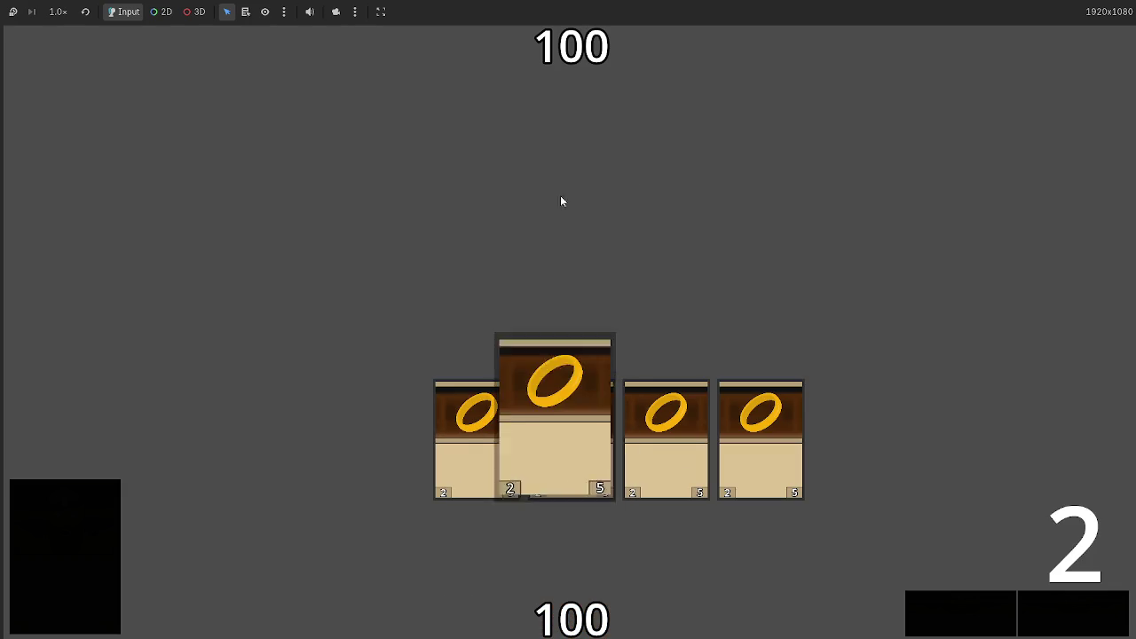
pyautogui.press('F8')
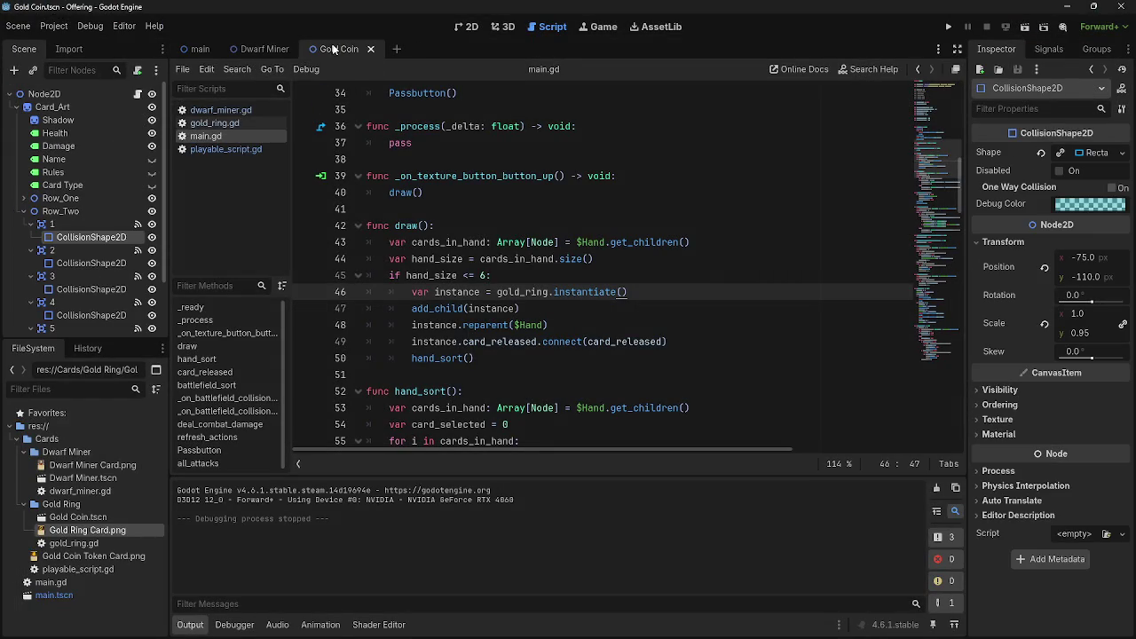
pyautogui.click(226, 122)
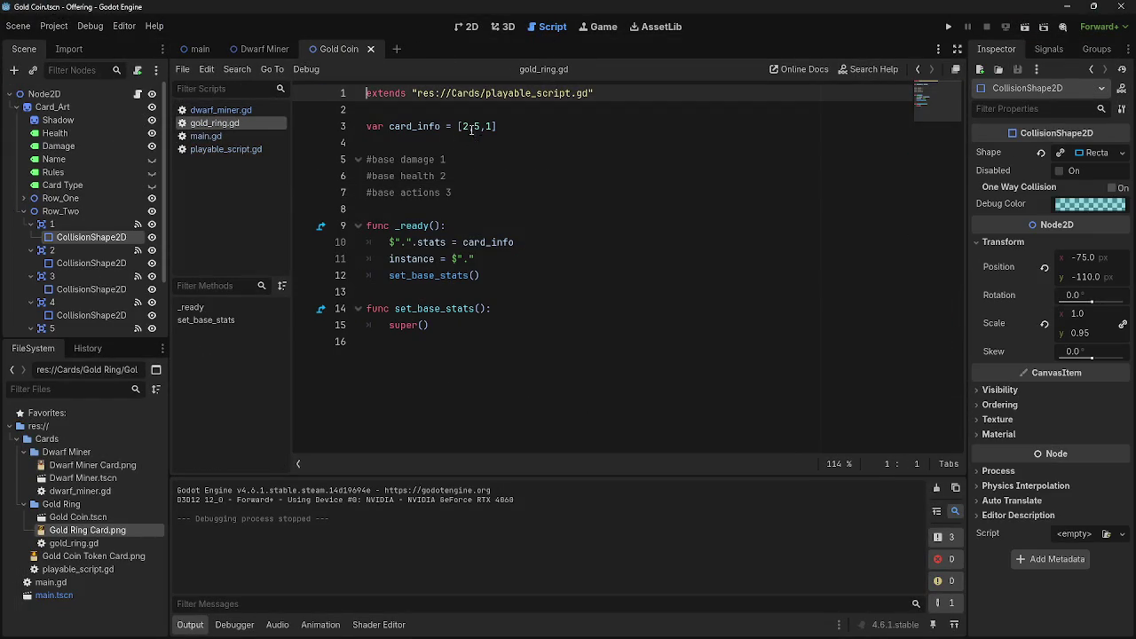
# - Review the three base stat comment lines describing card_info in gold_ring.gd
pyautogui.click(463, 126)
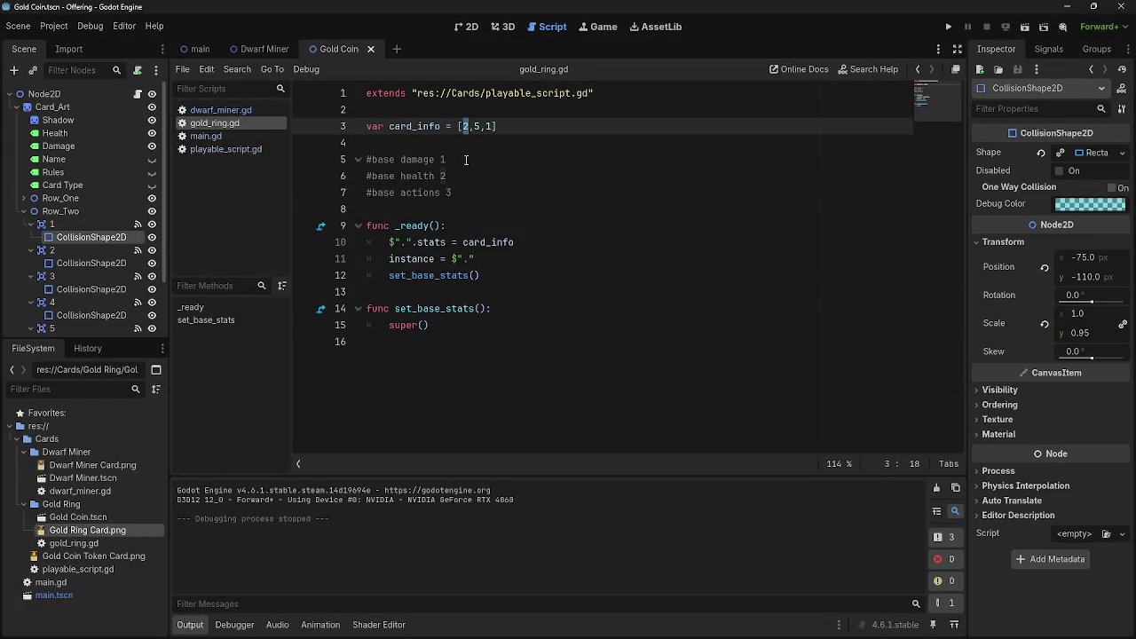
pyautogui.press('Down')
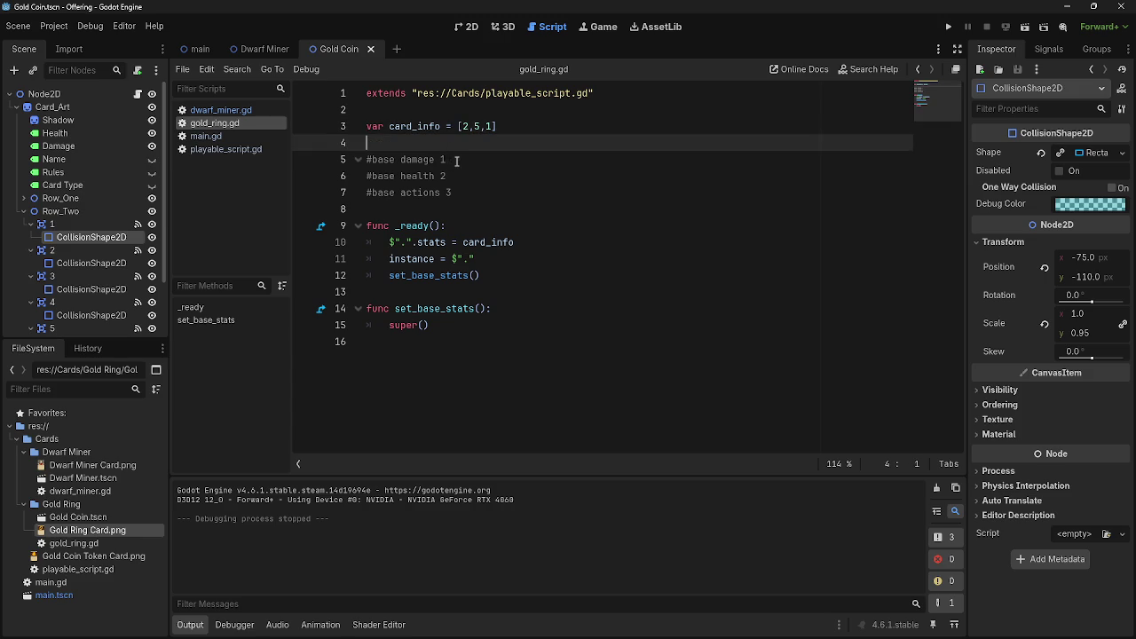
pyautogui.press('Down')
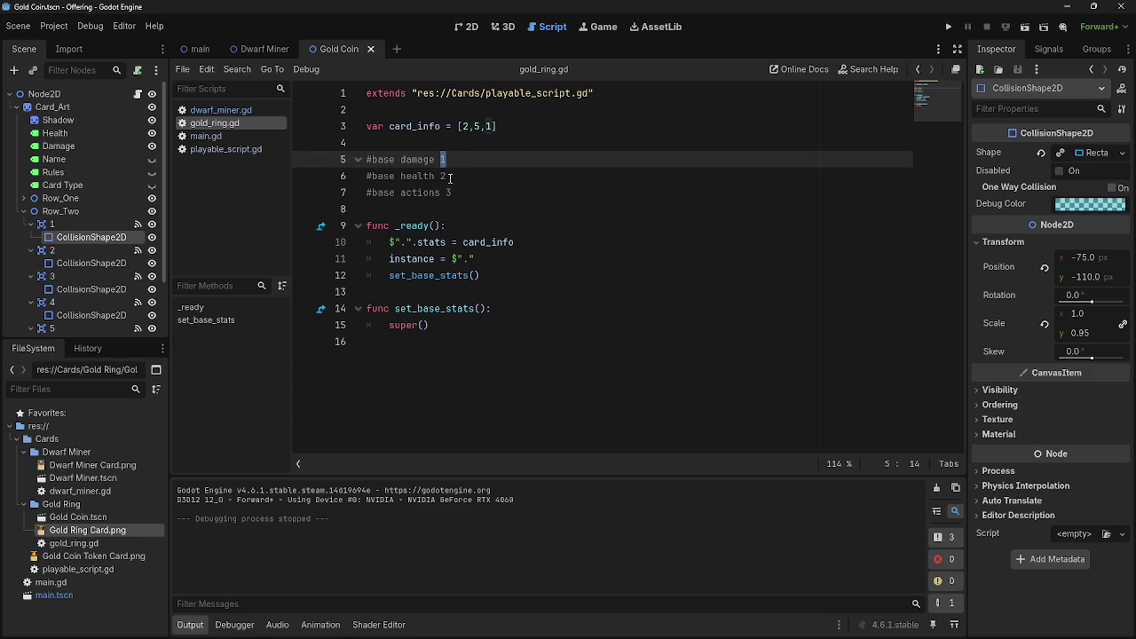
pyautogui.press('Down')
pyautogui.press('Up')
pyautogui.press('Down')
pyautogui.press('Up')
pyautogui.press('Down')
pyautogui.press('Up')
pyautogui.click(478, 193)
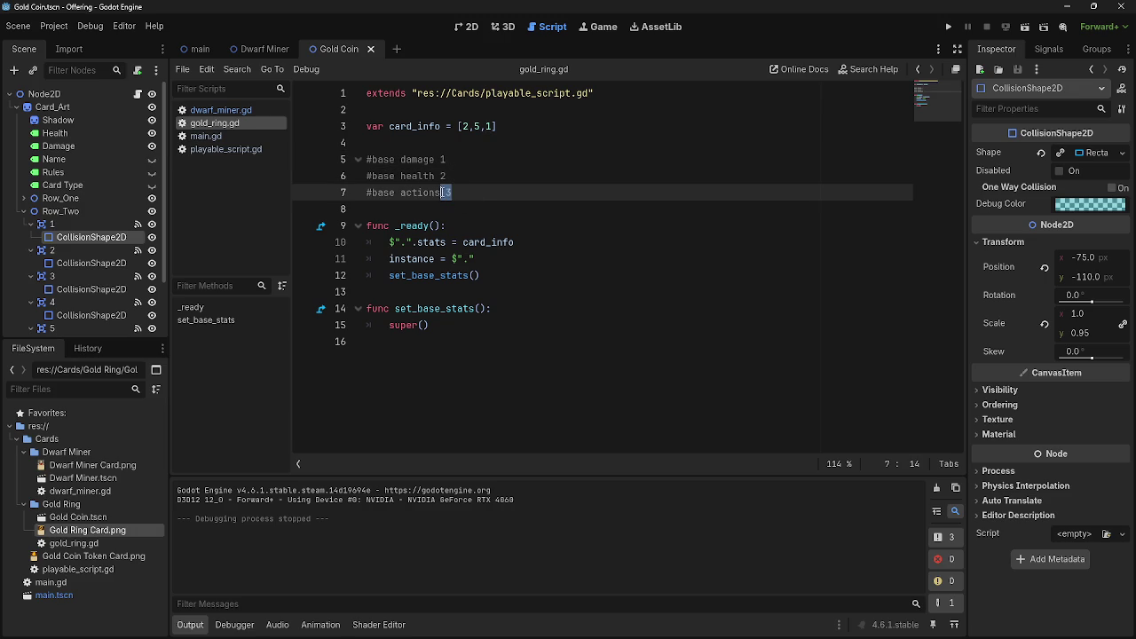
pyautogui.moveTo(455, 192); pyautogui.dragTo(359, 160)
pyautogui.click(490, 196)
pyautogui.moveTo(462, 195); pyautogui.dragTo(364, 162)
pyautogui.click(481, 198)
pyautogui.moveTo(479, 196); pyautogui.dragTo(352, 163)
pyautogui.click(489, 198)
pyautogui.moveTo(468, 193); pyautogui.dragTo(352, 164)
pyautogui.click(475, 195)
pyautogui.moveTo(460, 195); pyautogui.dragTo(353, 160)
pyautogui.click(486, 187)
pyautogui.moveTo(473, 196); pyautogui.dragTo(354, 161)
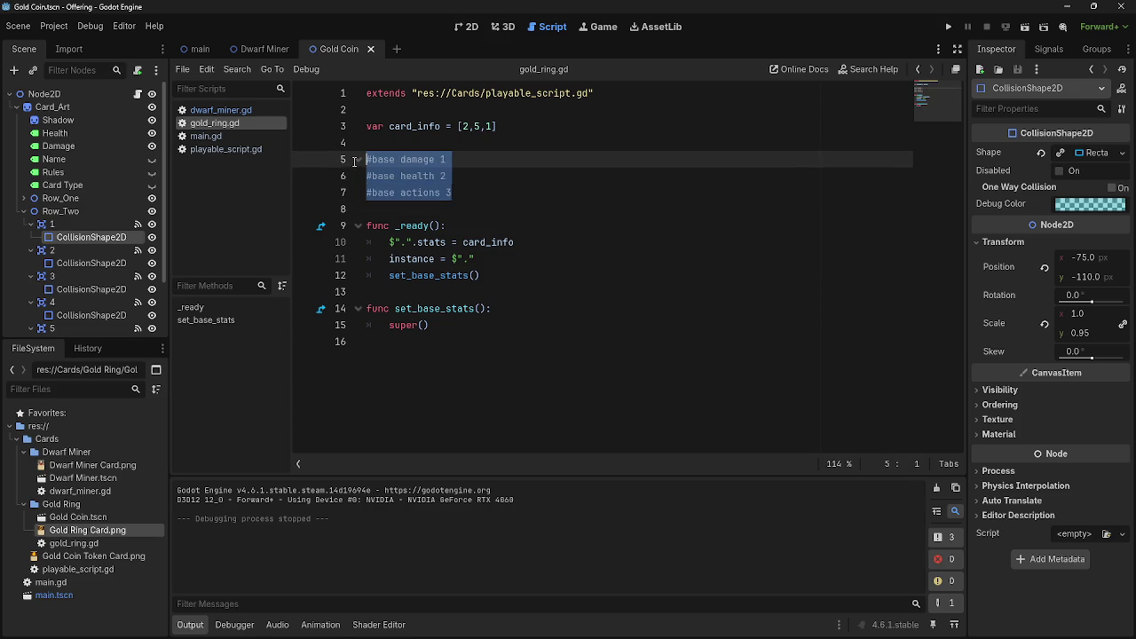
pyautogui.click(493, 194)
pyautogui.moveTo(471, 198); pyautogui.dragTo(353, 160)
pyautogui.click(459, 181)
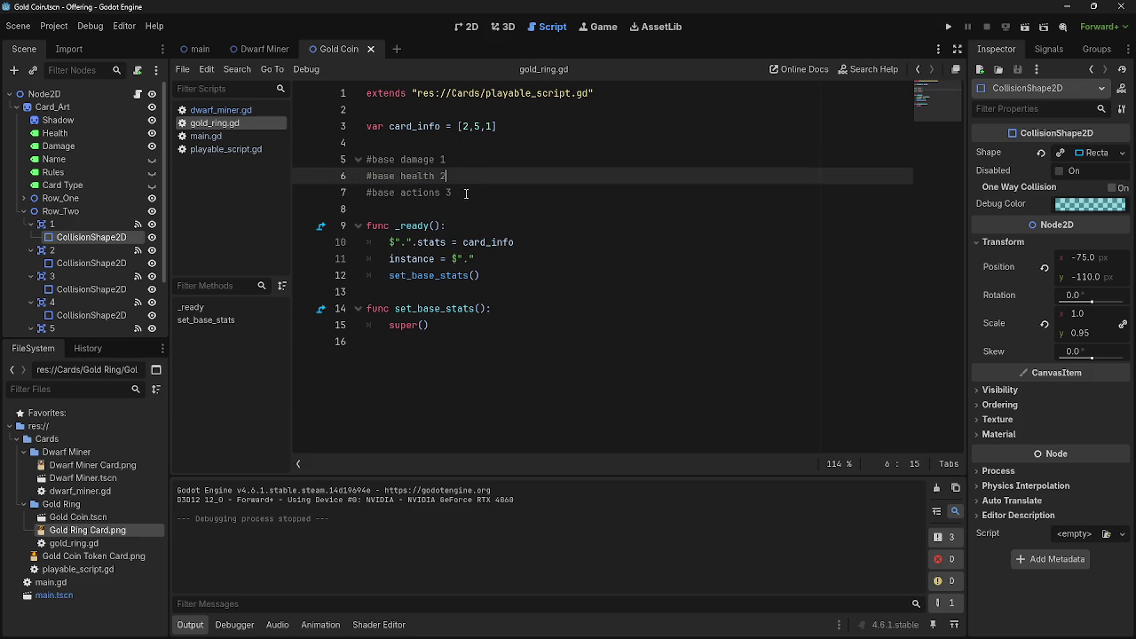
# - Replace the card_info values [2,5,1] with -1 each and run the project
pyautogui.click(463, 126)
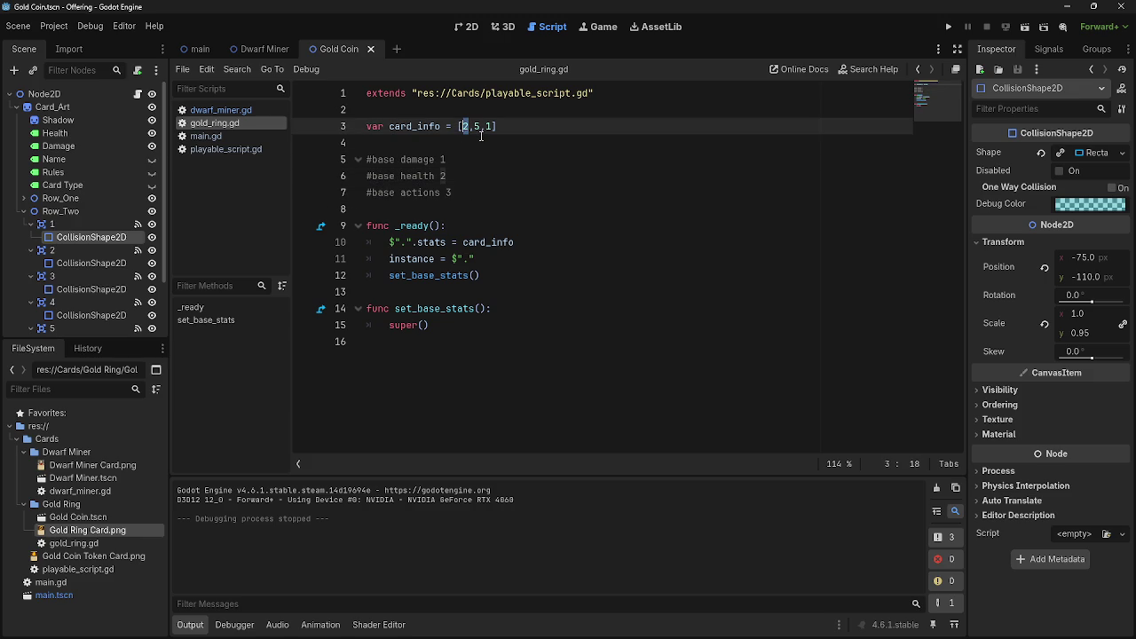
pyautogui.press('Delete')
pyautogui.write('-1')
pyautogui.click(481, 127)
pyautogui.press('Delete')
pyautogui.write('-1')
pyautogui.press('Right')
pyautogui.write('-')
pyautogui.press('Down')
pyautogui.click(949, 27)
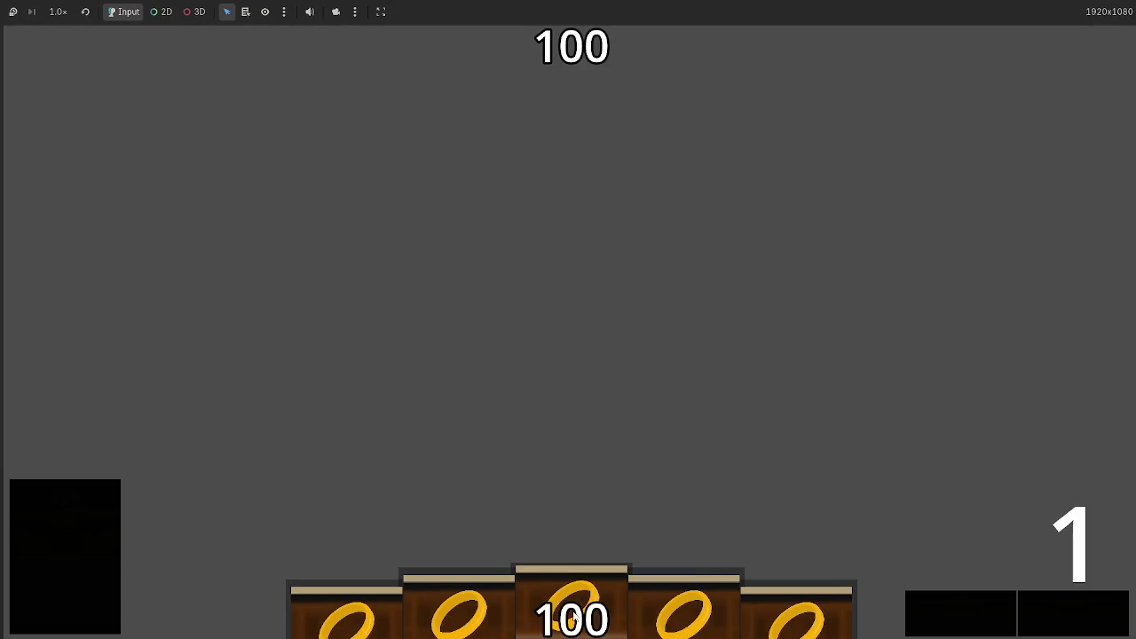
pyautogui.click(570, 358)
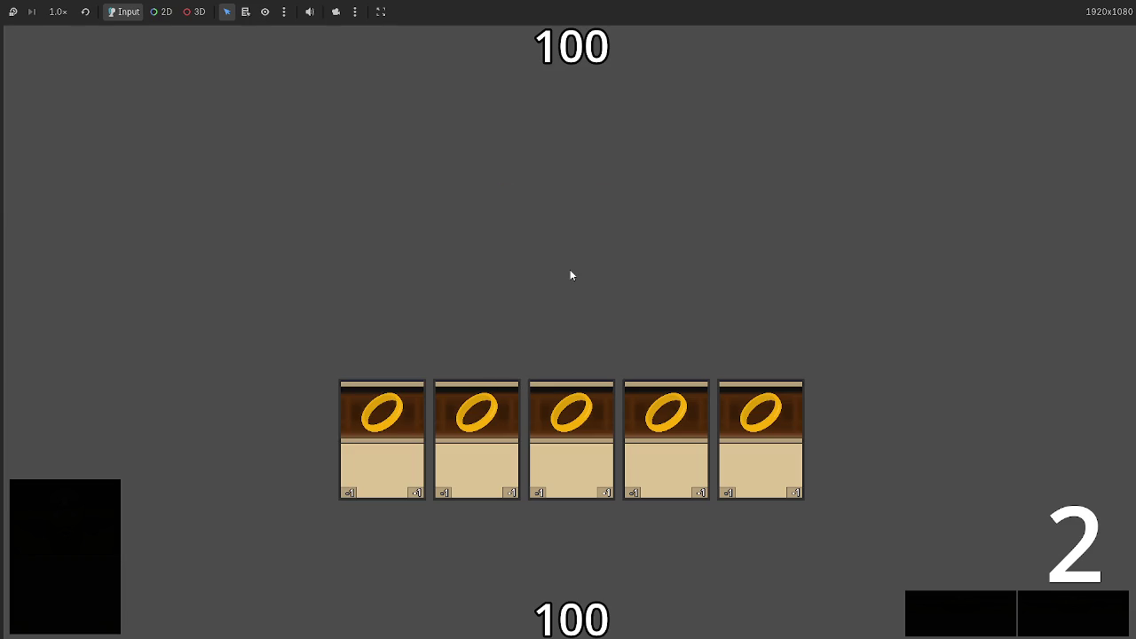
pyautogui.press('F8')
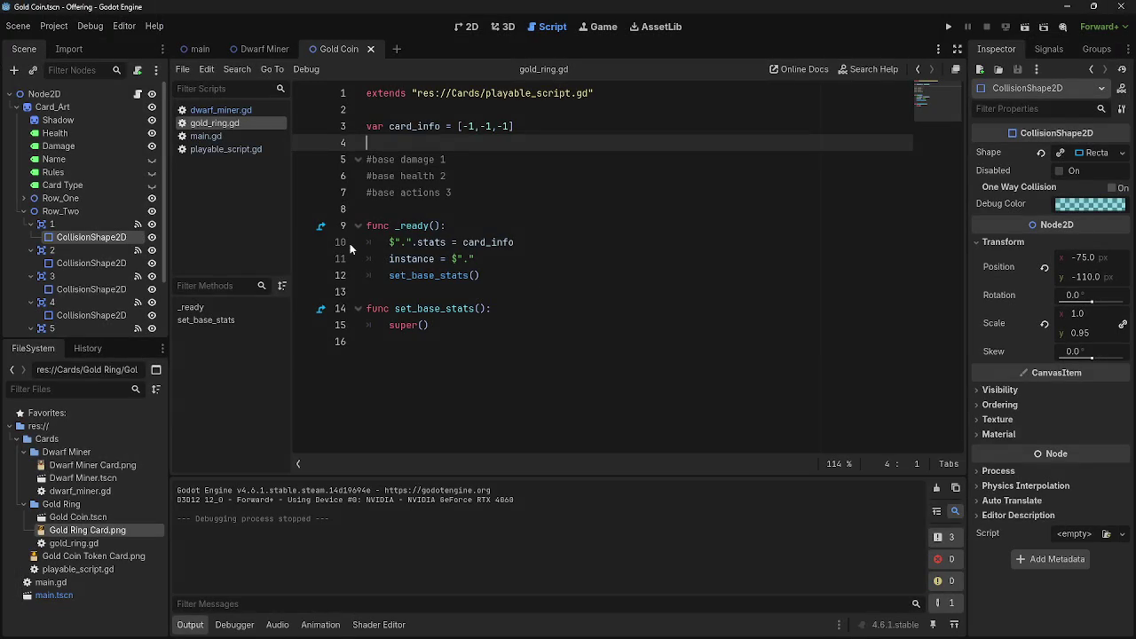
# - Open main.gd and review where the gold_ring card is instantiated for the hand
pyautogui.click(231, 113)
pyautogui.click(225, 124)
pyautogui.click(225, 138)
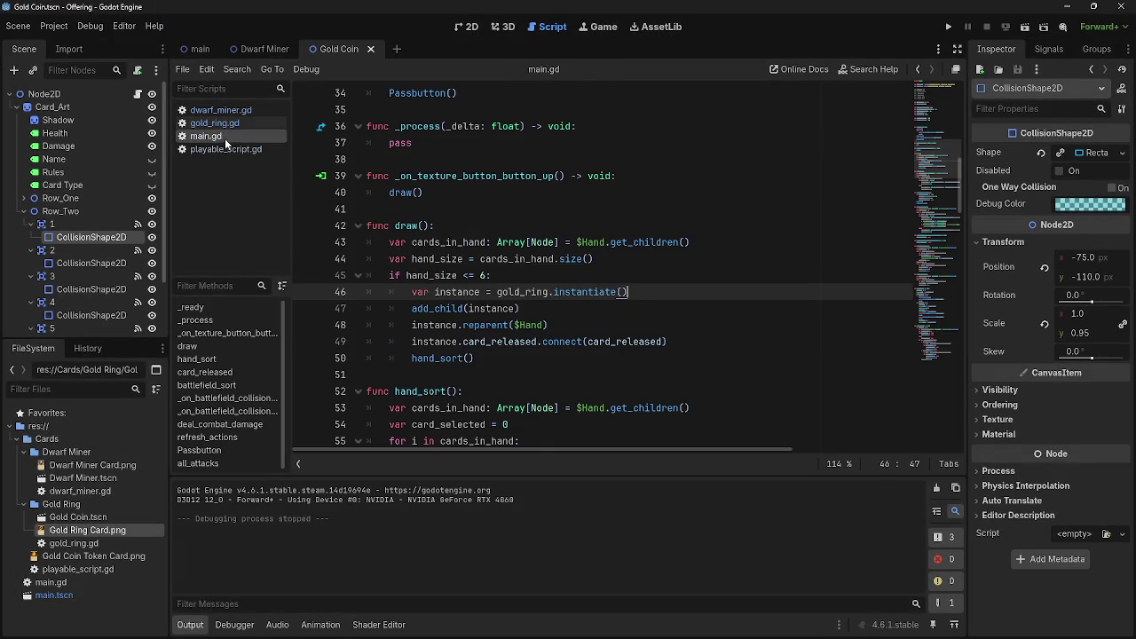
pyautogui.doubleClick(523, 292)
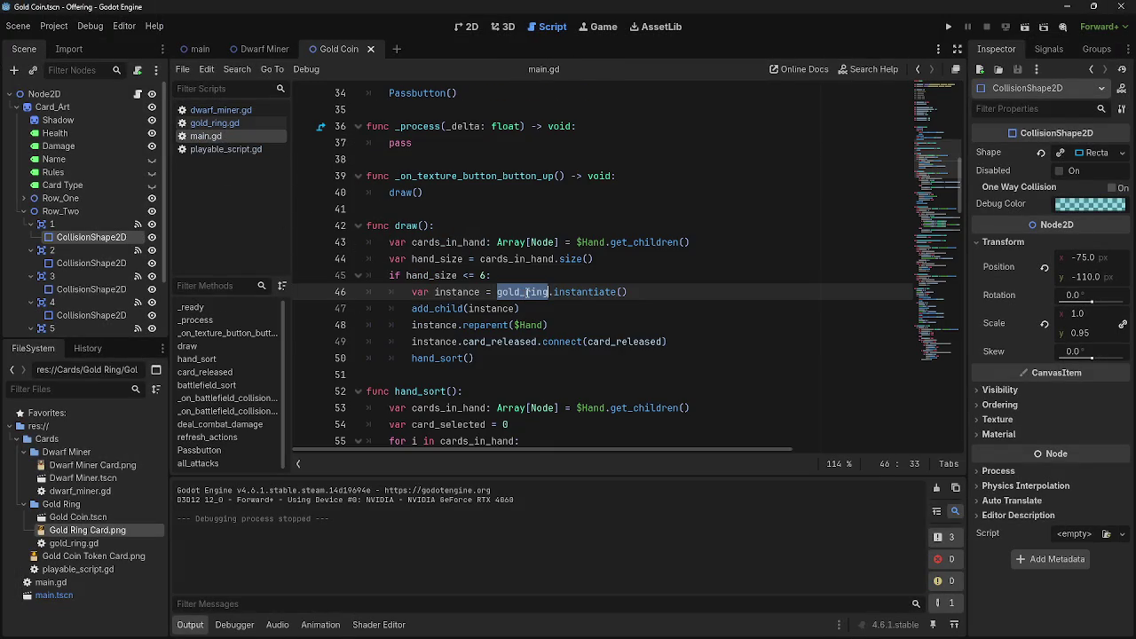
pyautogui.click(524, 292)
pyautogui.click(646, 260)
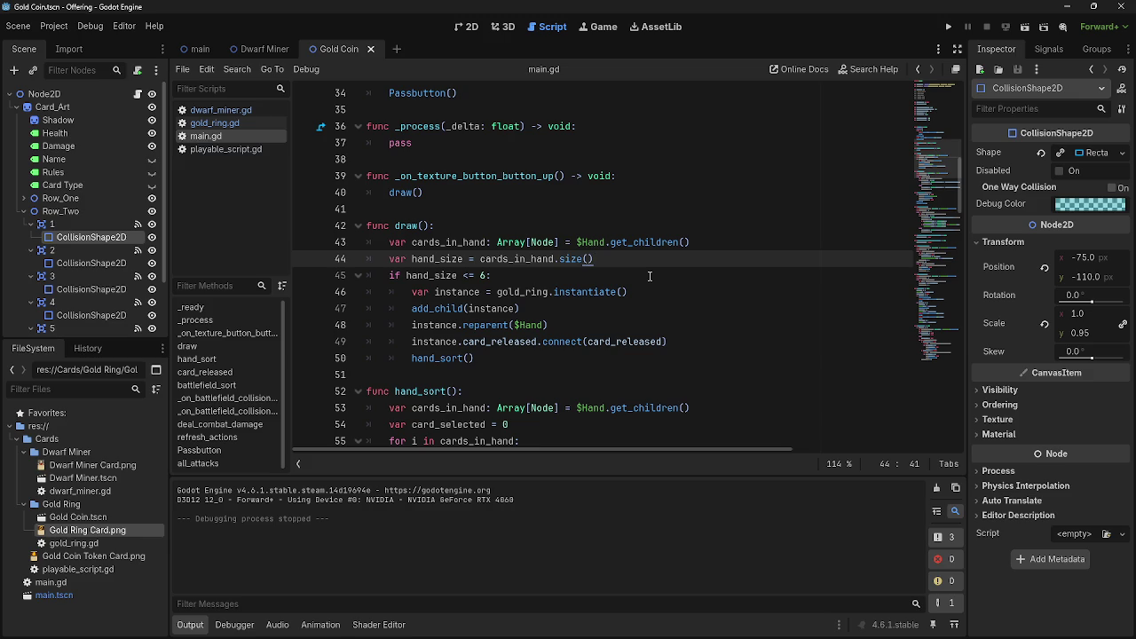
pyautogui.scroll(11, 650, 277)
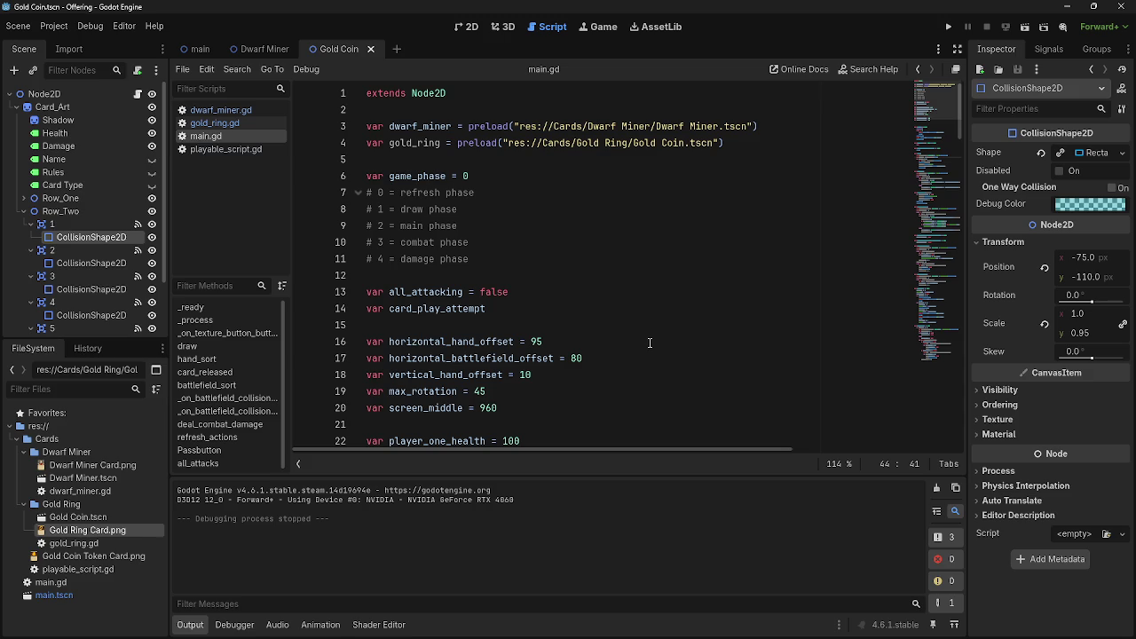
# - Compare the gold_ring and dwarf_miner preload variables at the top of main.gd
pyautogui.doubleClick(412, 145)
pyautogui.click(411, 145)
pyautogui.doubleClick(412, 145)
pyautogui.click(417, 127)
pyautogui.doubleClick(417, 127)
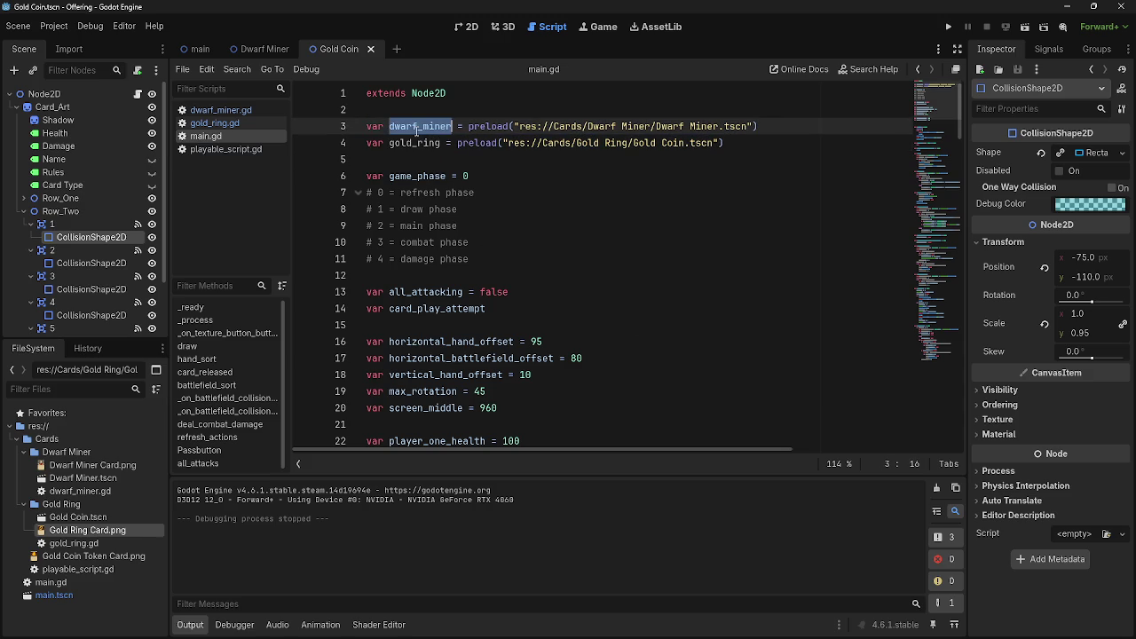
pyautogui.doubleClick(417, 143)
pyautogui.doubleClick(420, 127)
pyautogui.doubleClick(421, 135)
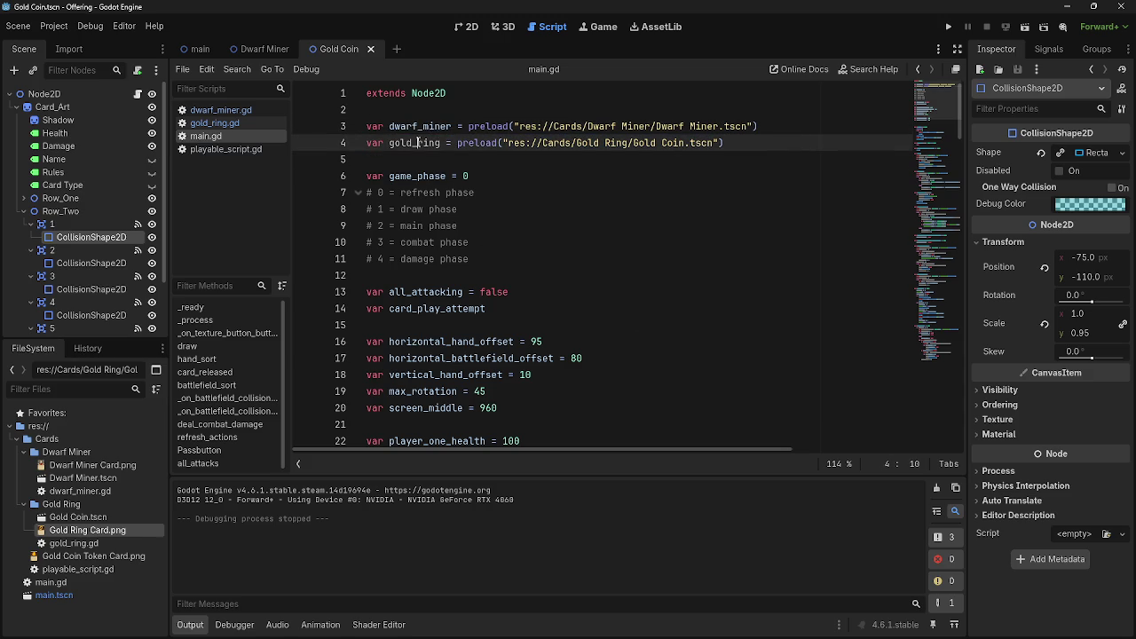
pyautogui.doubleClick(419, 128)
pyautogui.doubleClick(421, 134)
pyautogui.doubleClick(421, 127)
pyautogui.doubleClick(417, 143)
pyautogui.click(419, 127)
pyautogui.click(417, 143)
pyautogui.doubleClick(419, 127)
pyautogui.doubleClick(417, 142)
pyautogui.doubleClick(418, 127)
pyautogui.click(419, 143)
# - Run the project to test the drawn hand, then stop the game with F8
pyautogui.scroll(-7, 523, 293)
pyautogui.moveTo(522, 288)
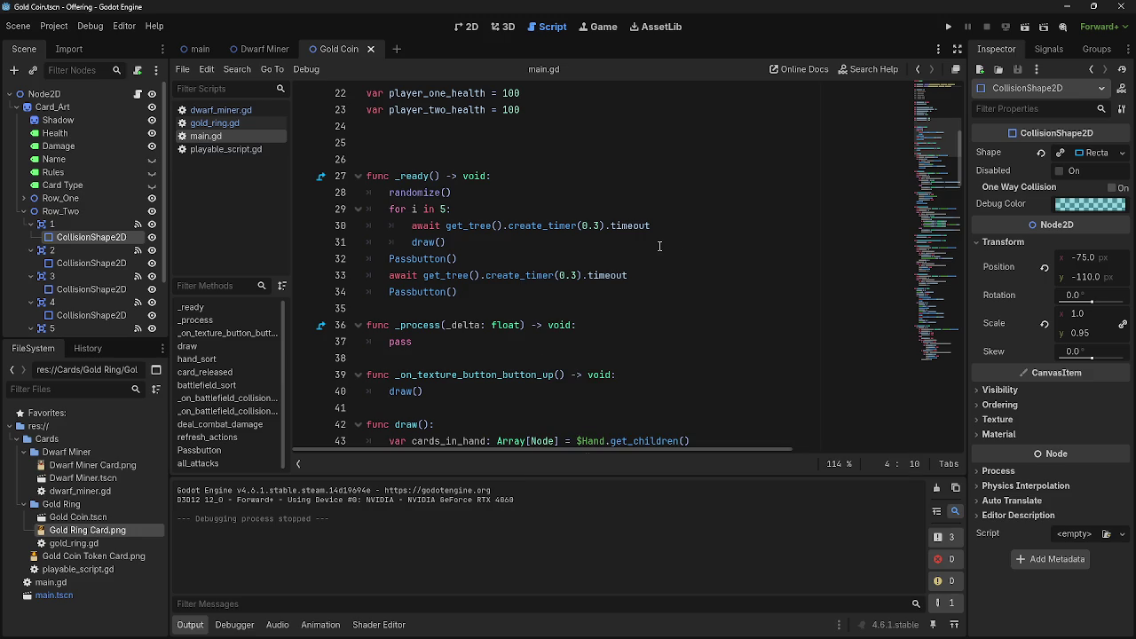
pyautogui.scroll(-1, 660, 245)
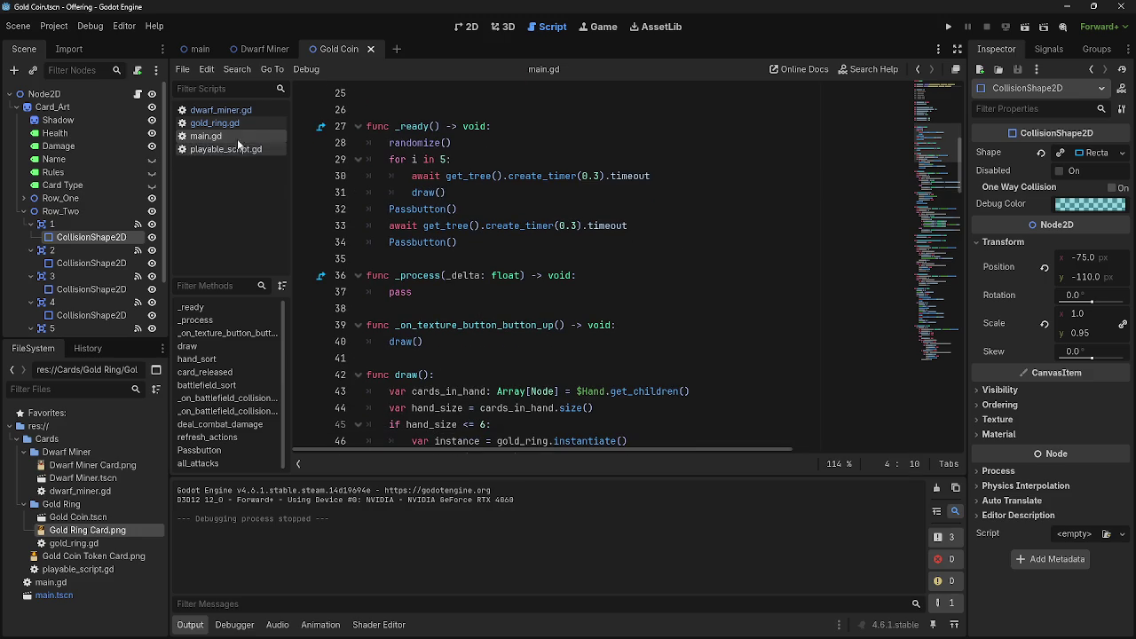
pyautogui.click(948, 27)
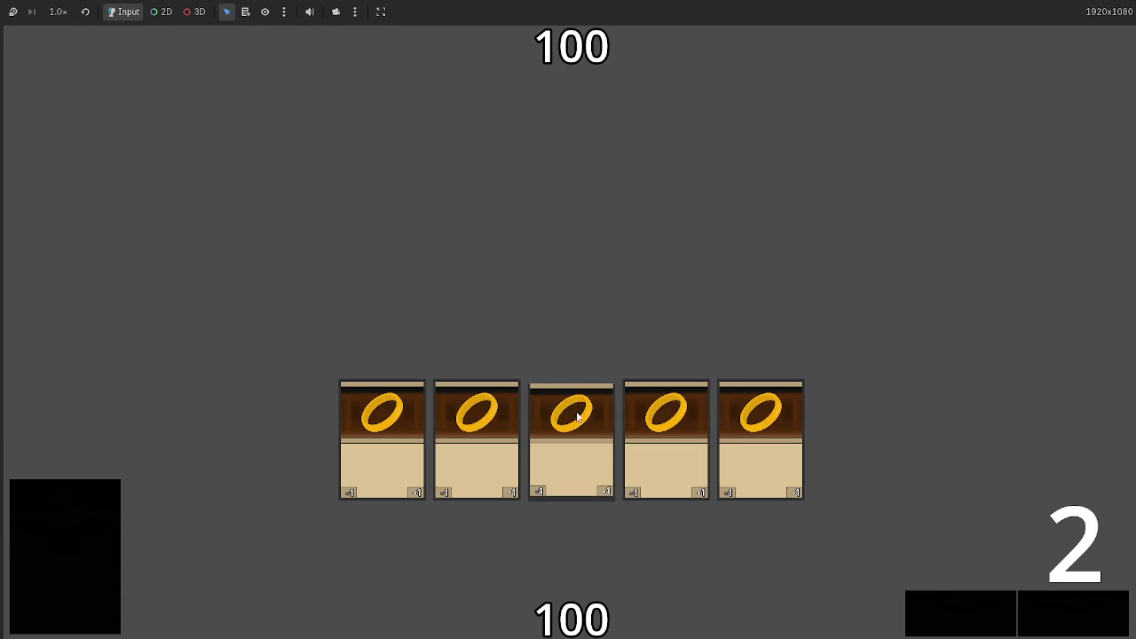
pyautogui.press('F8')
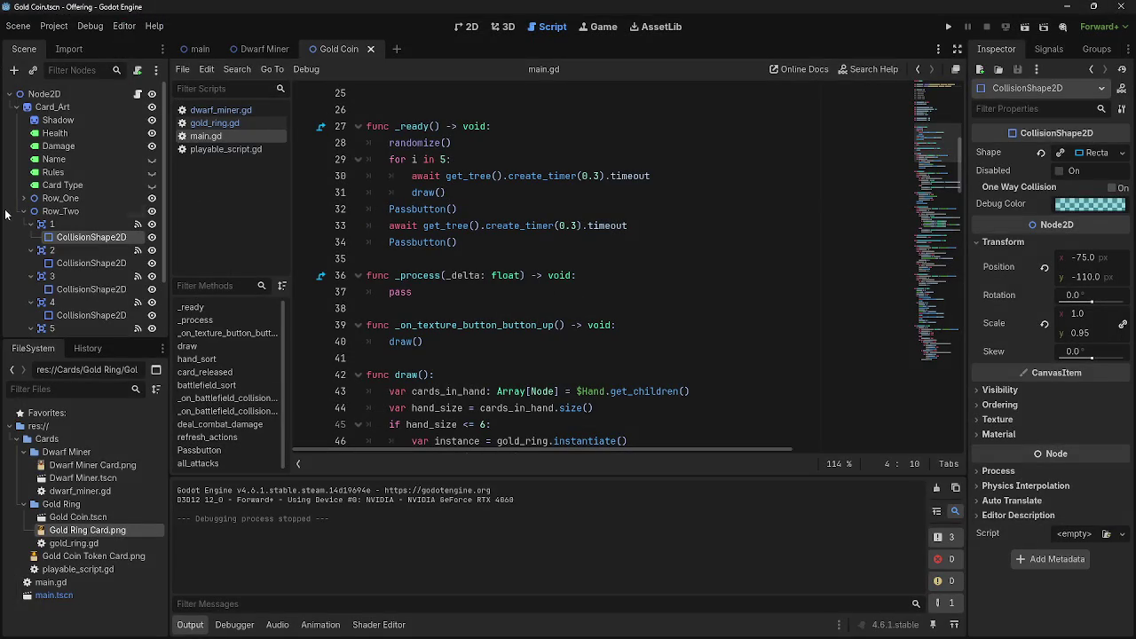
# - Inspect the Gold Coin scene tree, expanding Area2D, and compare it with Dwarf Miner
pyautogui.click(23, 211)
pyautogui.click(245, 44)
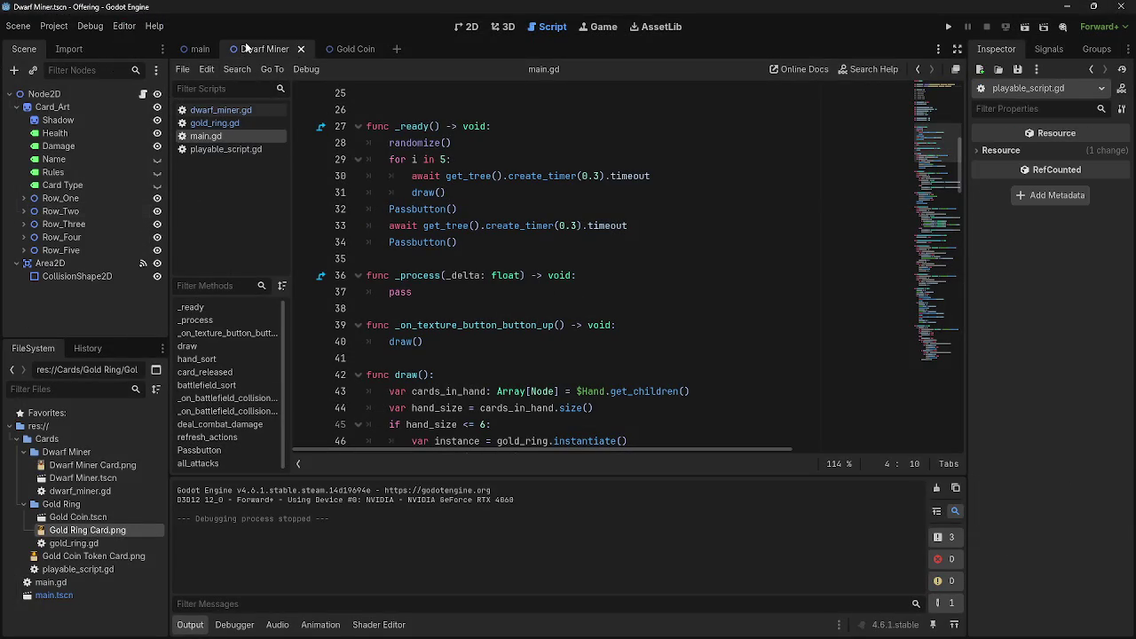
pyautogui.click(338, 48)
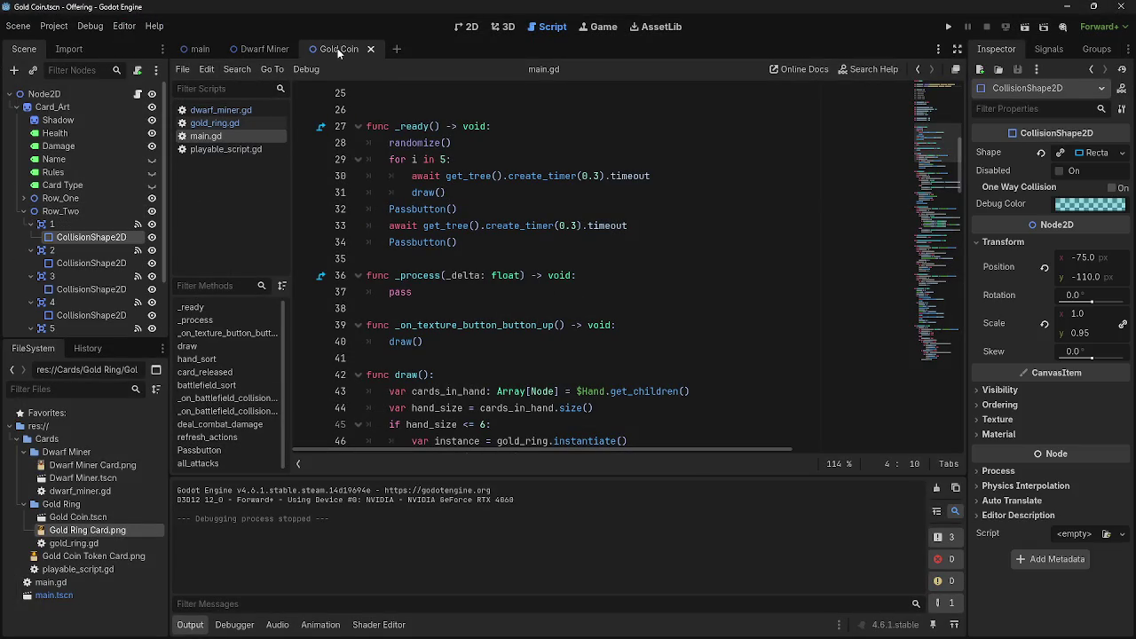
pyautogui.click(23, 211)
pyautogui.click(24, 237)
pyautogui.click(23, 250)
pyautogui.click(23, 263)
pyautogui.click(264, 53)
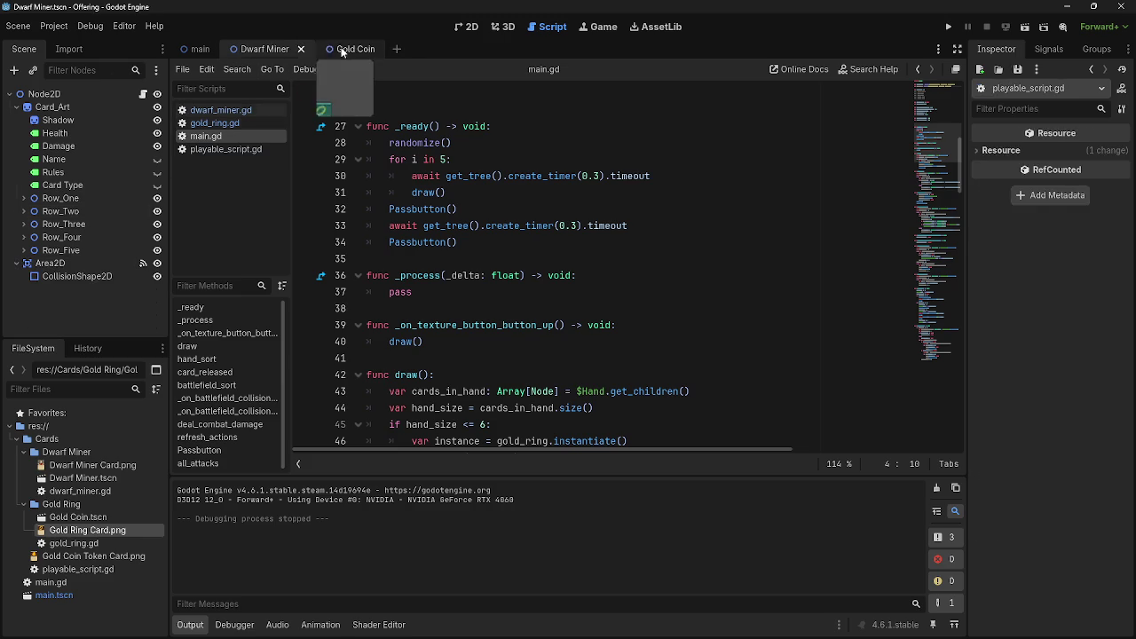
pyautogui.click(342, 51)
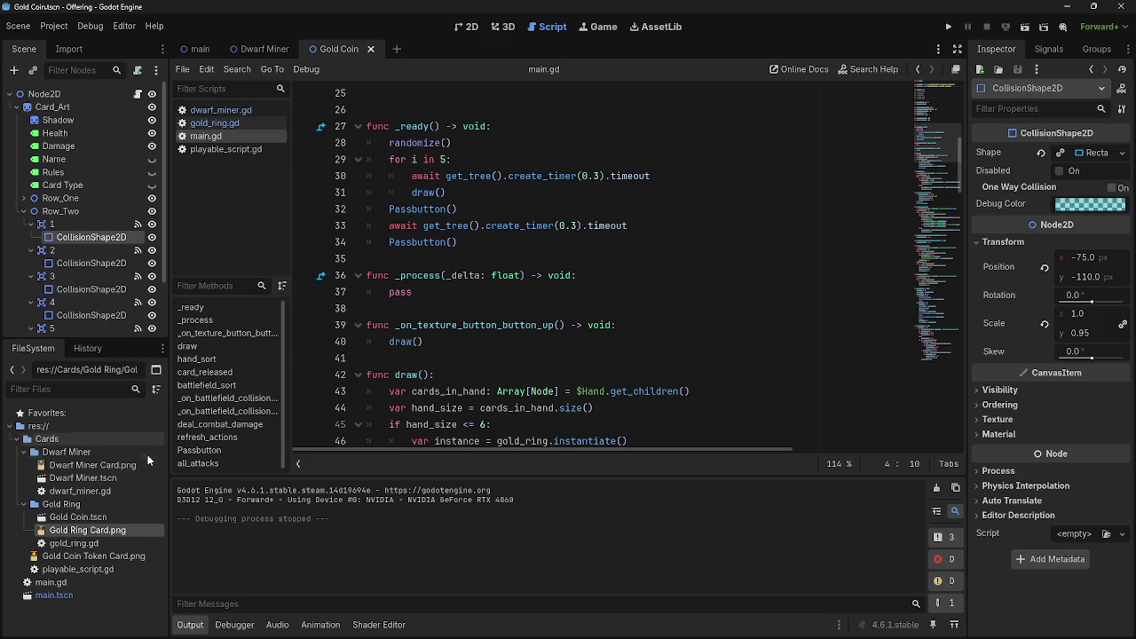
pyautogui.click(468, 27)
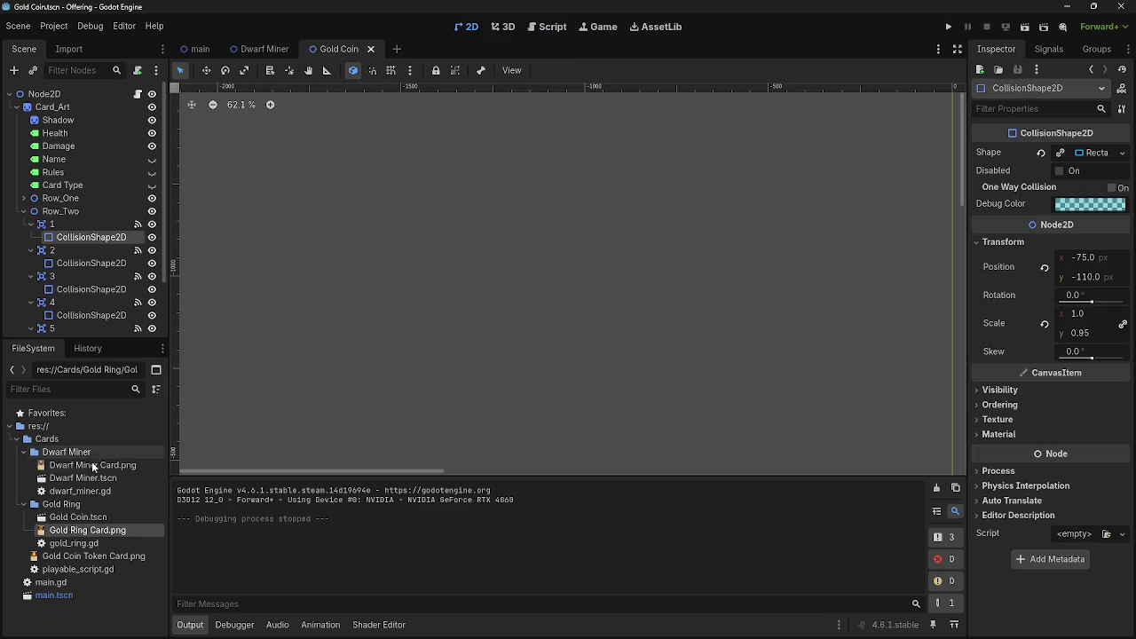
# - Rename Gold Coin.tscn to Gold Ring.tscn, then return to main.gd
pyautogui.click(104, 516)
pyautogui.rightClick(104, 515)
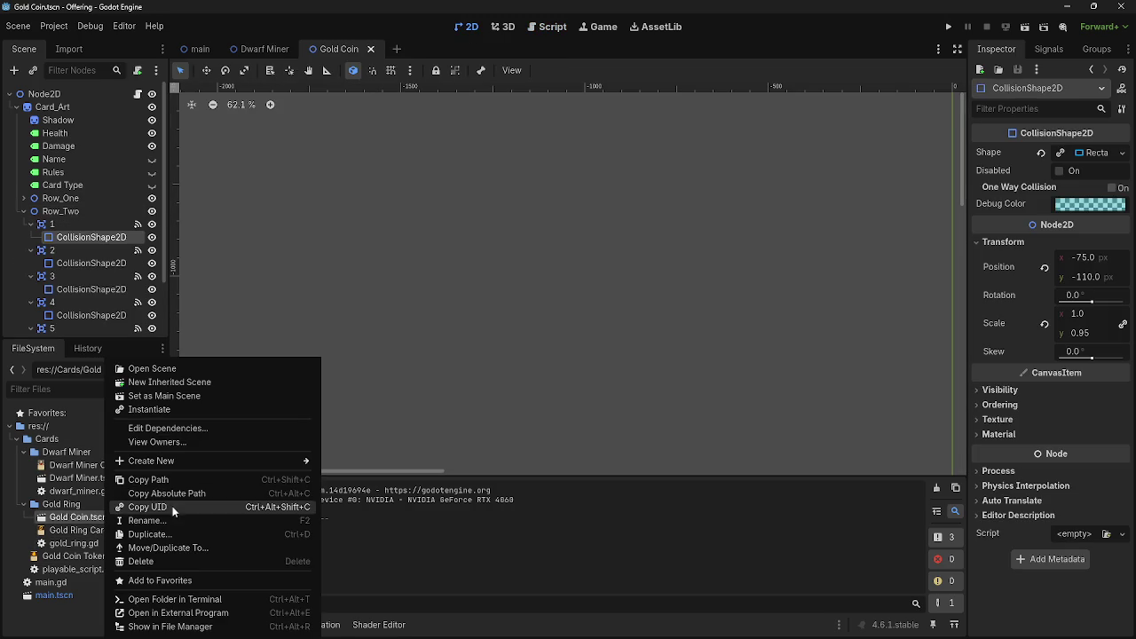
pyautogui.click(133, 525)
pyautogui.click(85, 518)
pyautogui.moveTo(90, 518); pyautogui.dragTo(75, 518)
pyautogui.write('Ring')
pyautogui.press('Return')
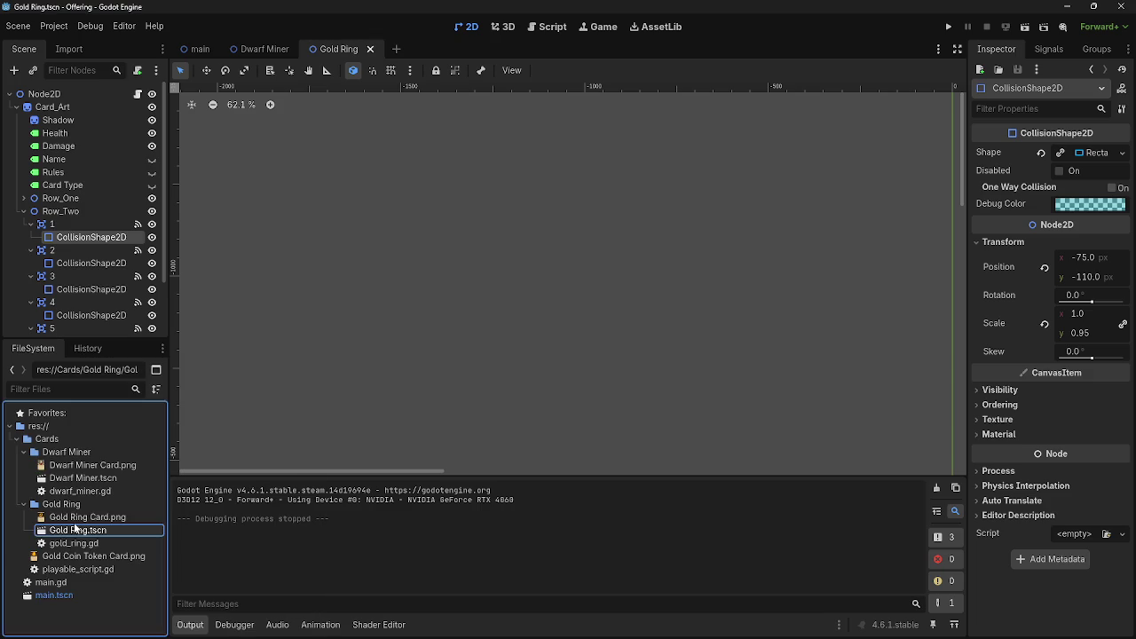
pyautogui.click(551, 27)
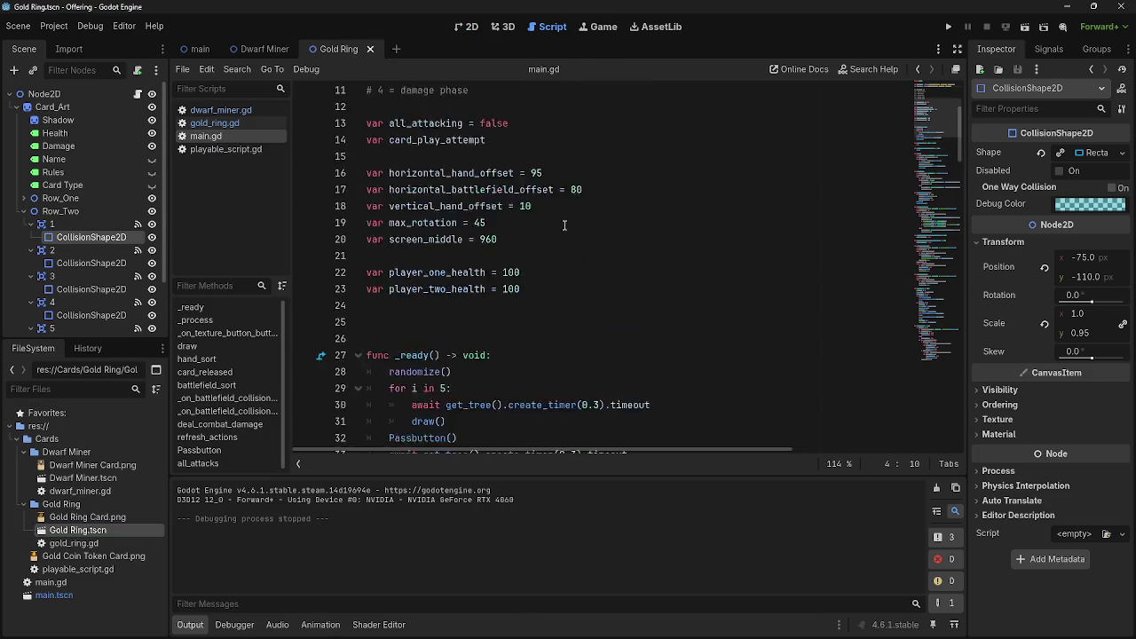